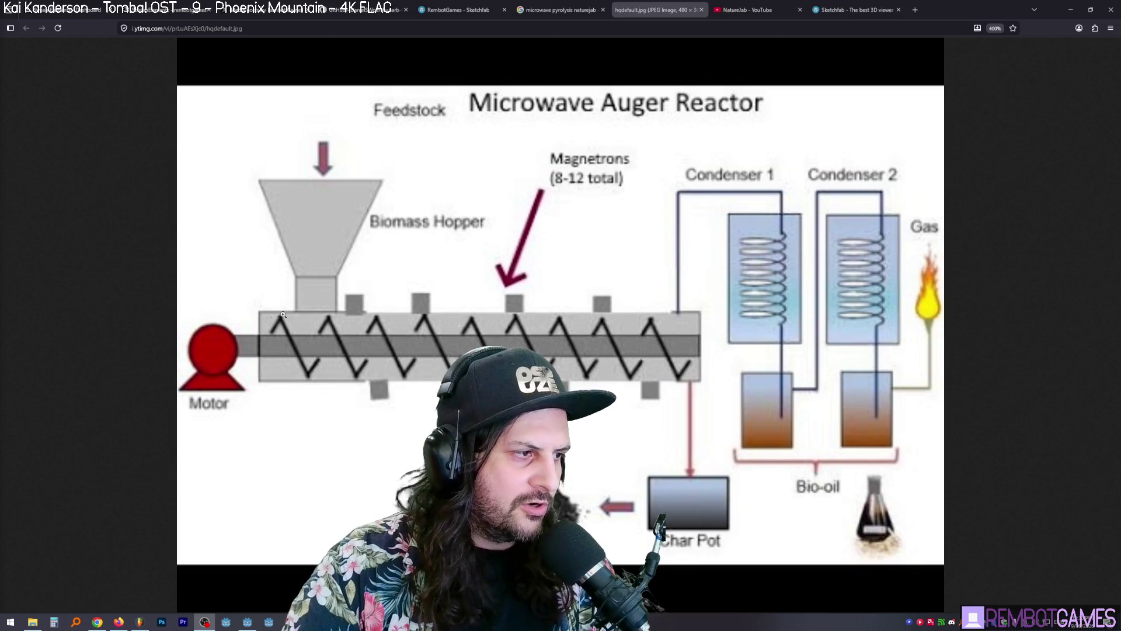
Step: Switch from the Firefox reactor diagram over to the Blender window
key("alt+Tab")
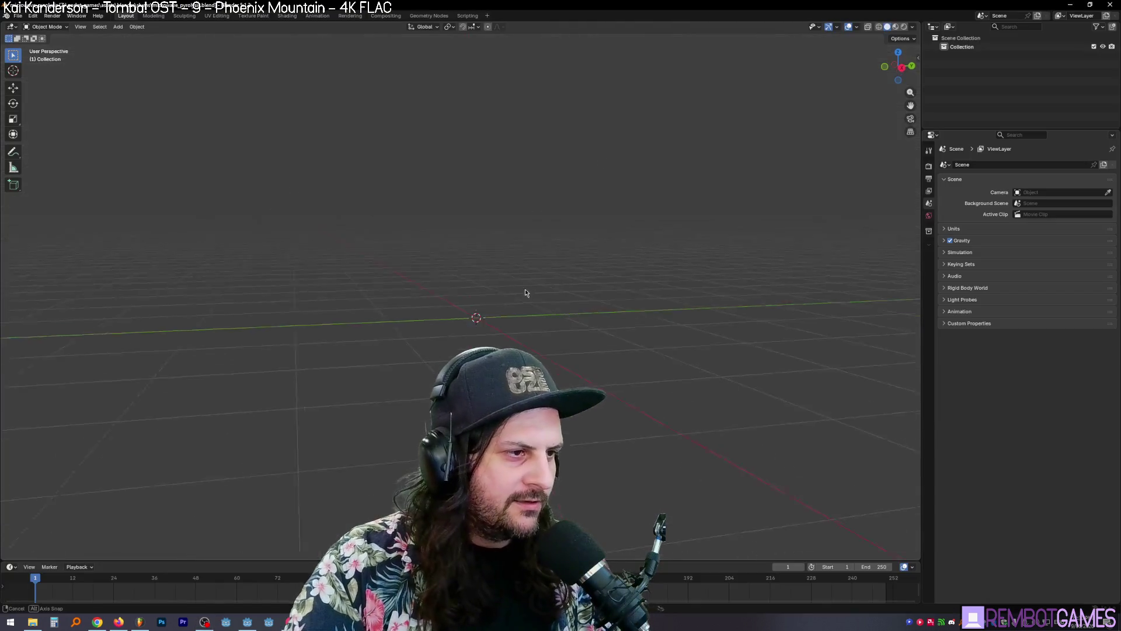
Step: Tilt the viewport over the grid, maximize Blender, then bring up the Discord reactor photos
middle_click_drag(525, 343, 525, 348)
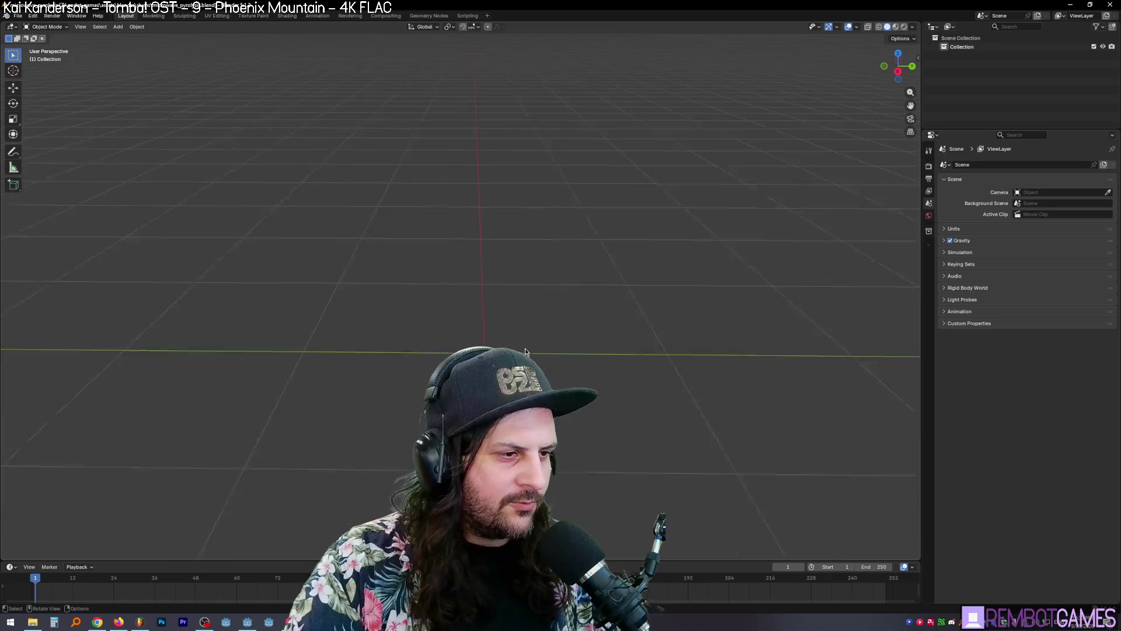
key("alt+Tab")
key("alt+Tab")
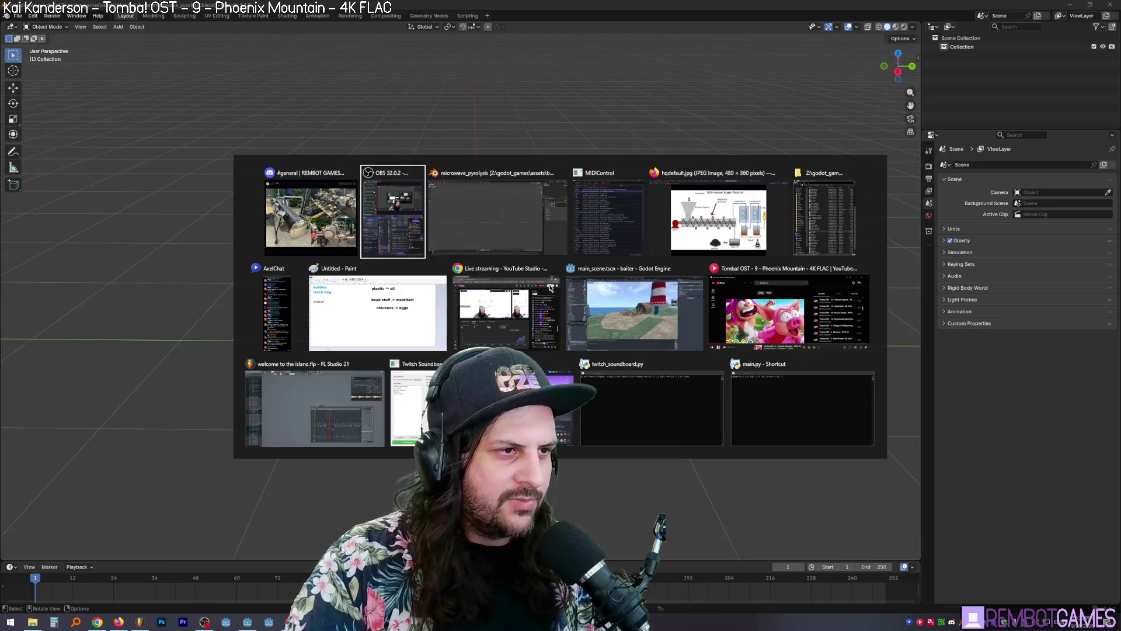
left_click(522, 241)
left_click_drag(561, 7, 562, 495)
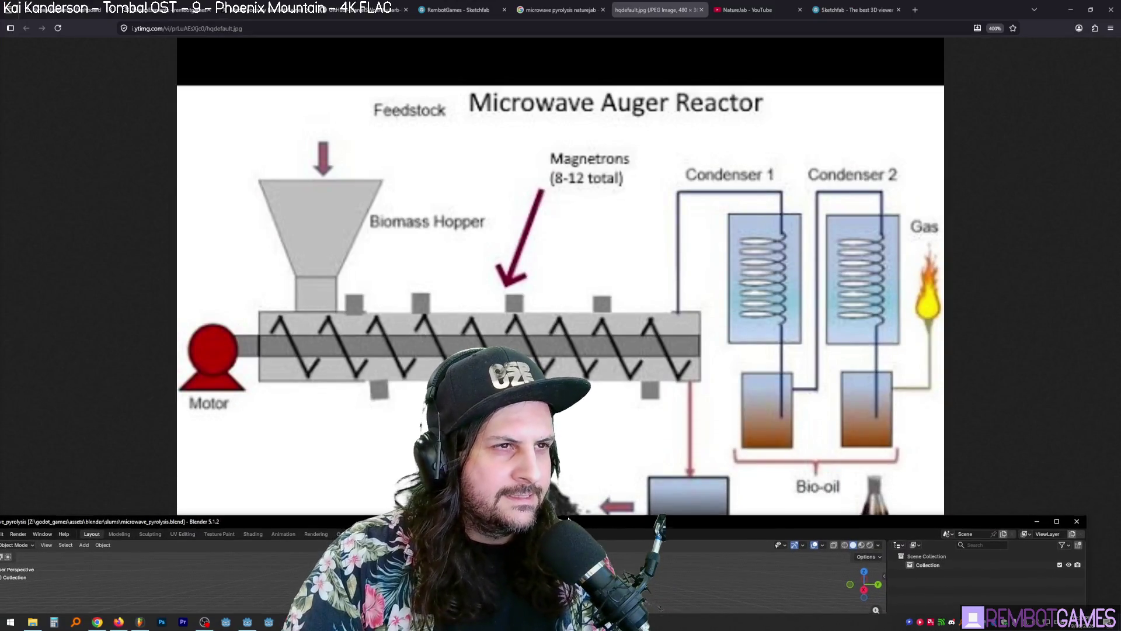
double_click(562, 496)
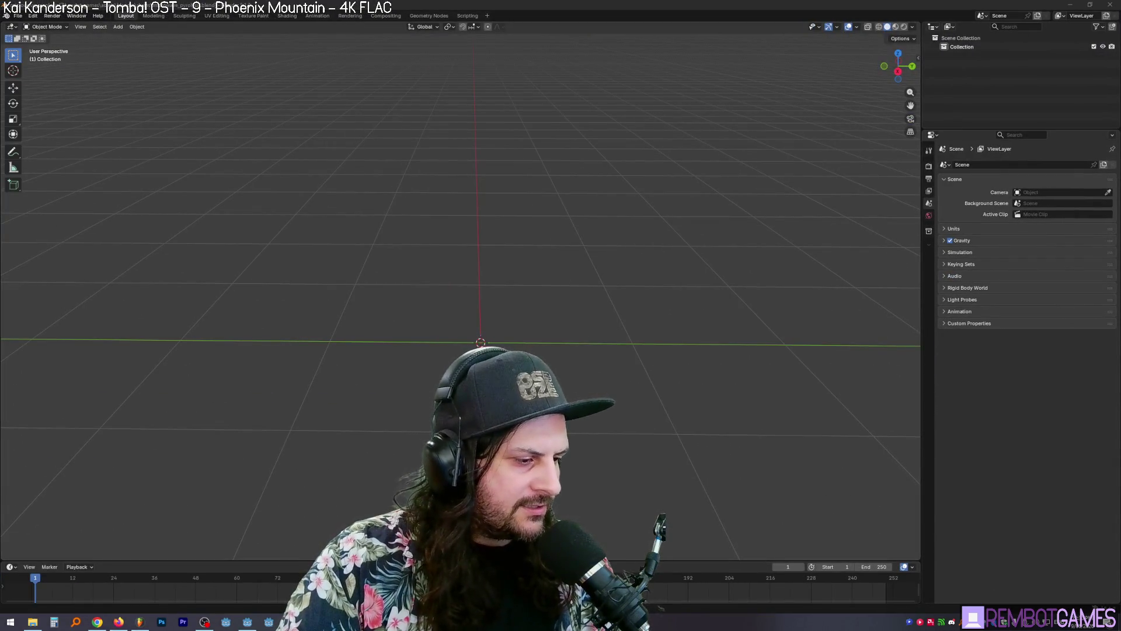
key("alt+Tab")
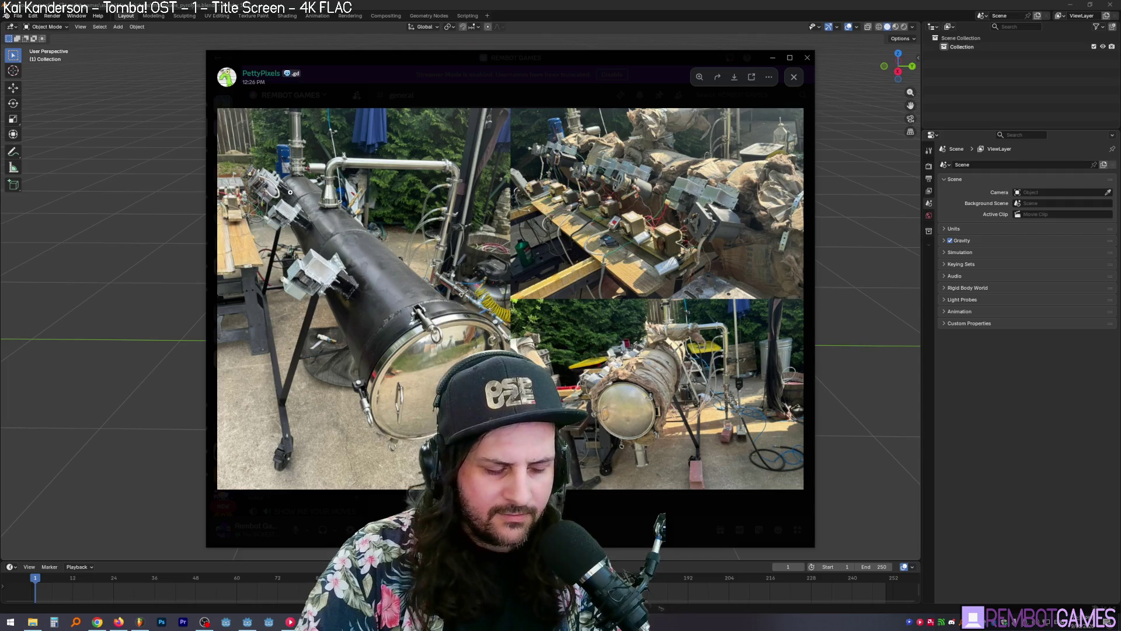
Step: Flip between the auger diagram, the reactor photos and the magnetron image search
left_click(118, 622)
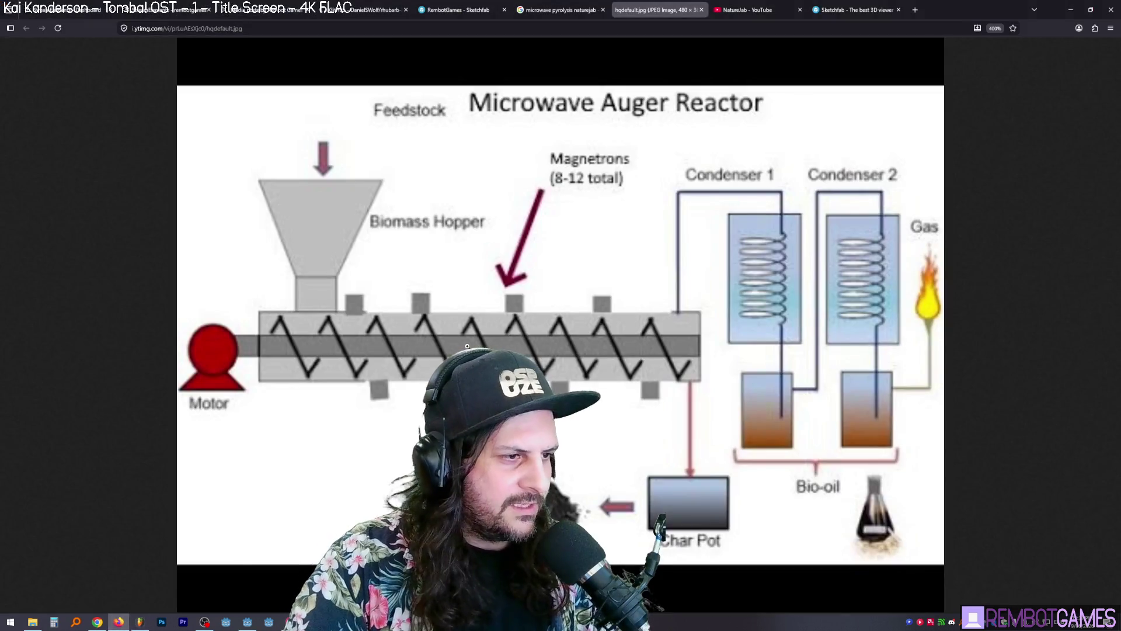
key("alt+Tab")
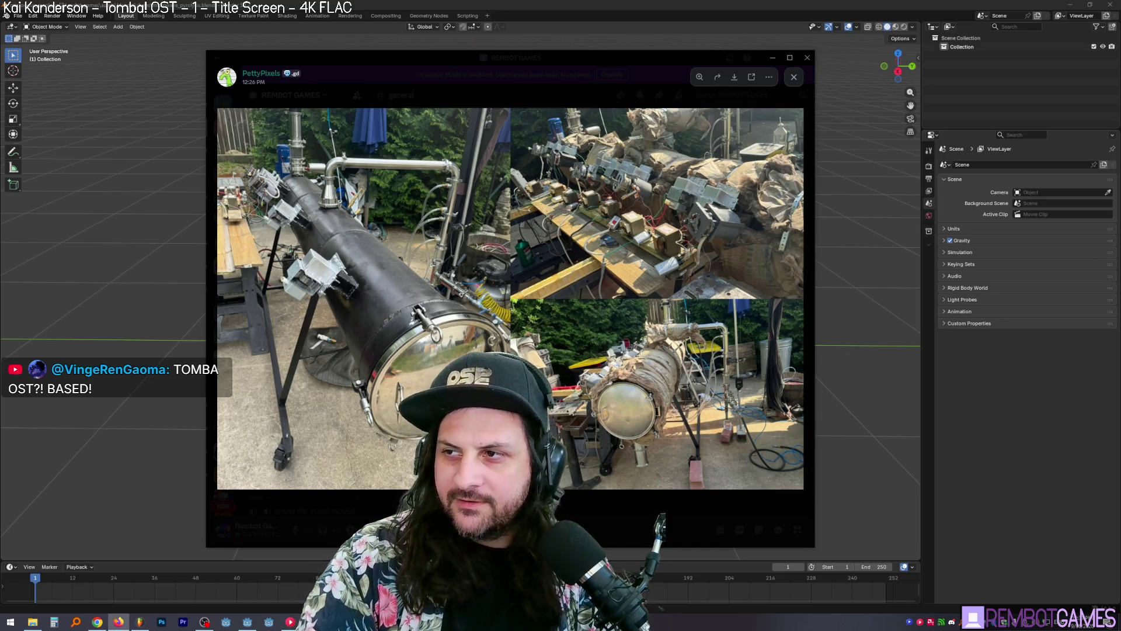
key("alt+Tab")
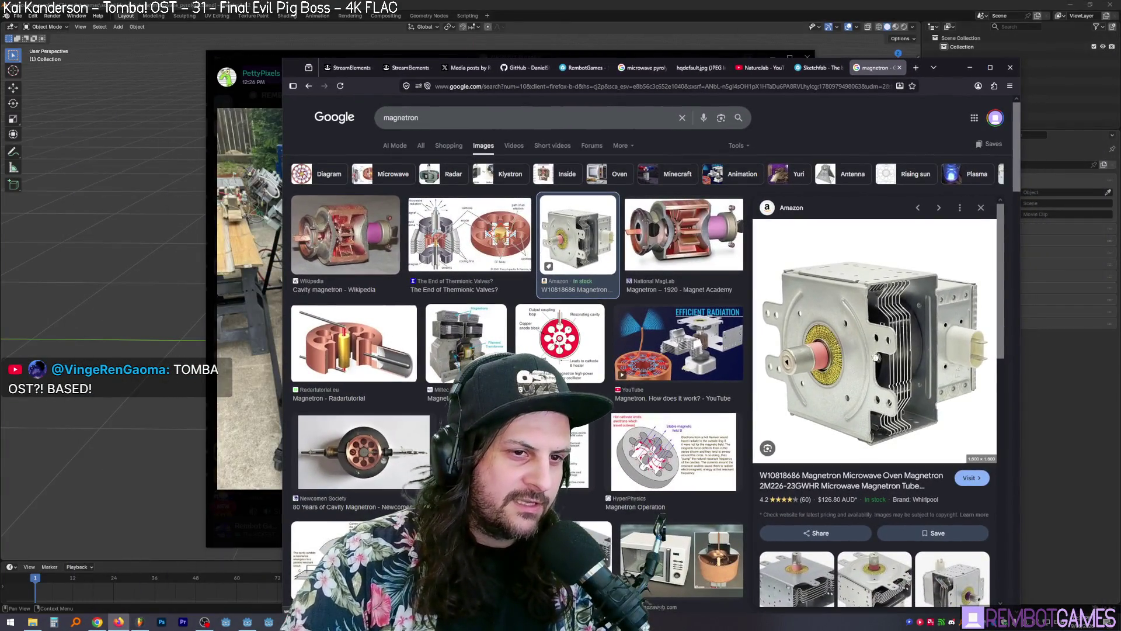
Step: Drag the magnetron search window down so the reactor photos show behind it
left_click_drag(947, 68, 952, 481)
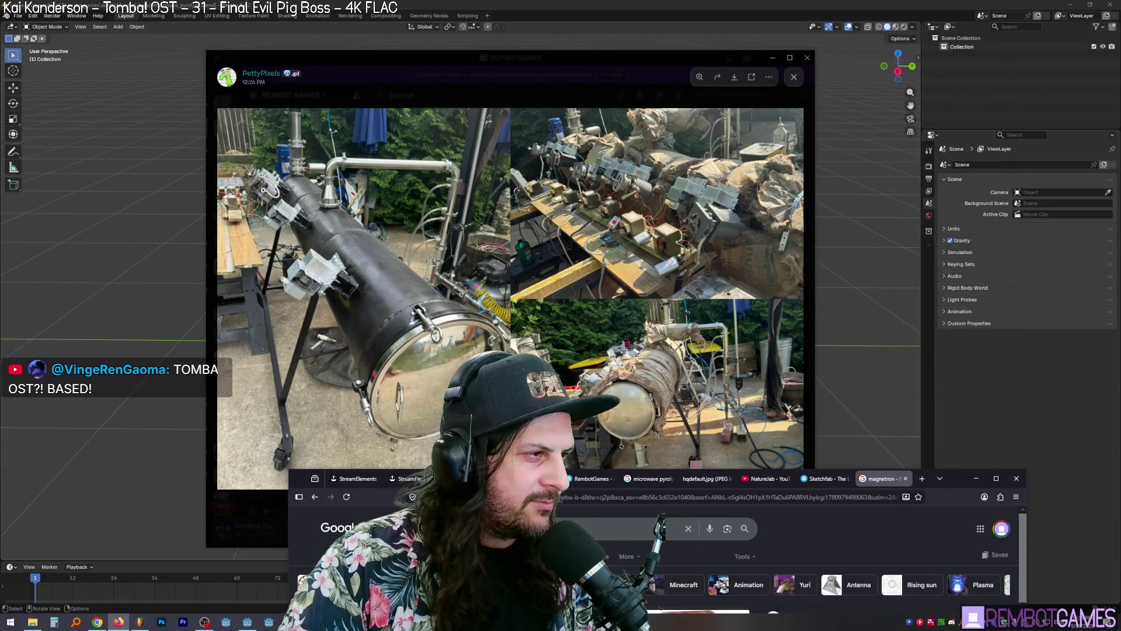
mouse_move(956, 482)
left_mouse_down()
mouse_move(902, 68)
mouse_move(1120, 70)
left_mouse_up()
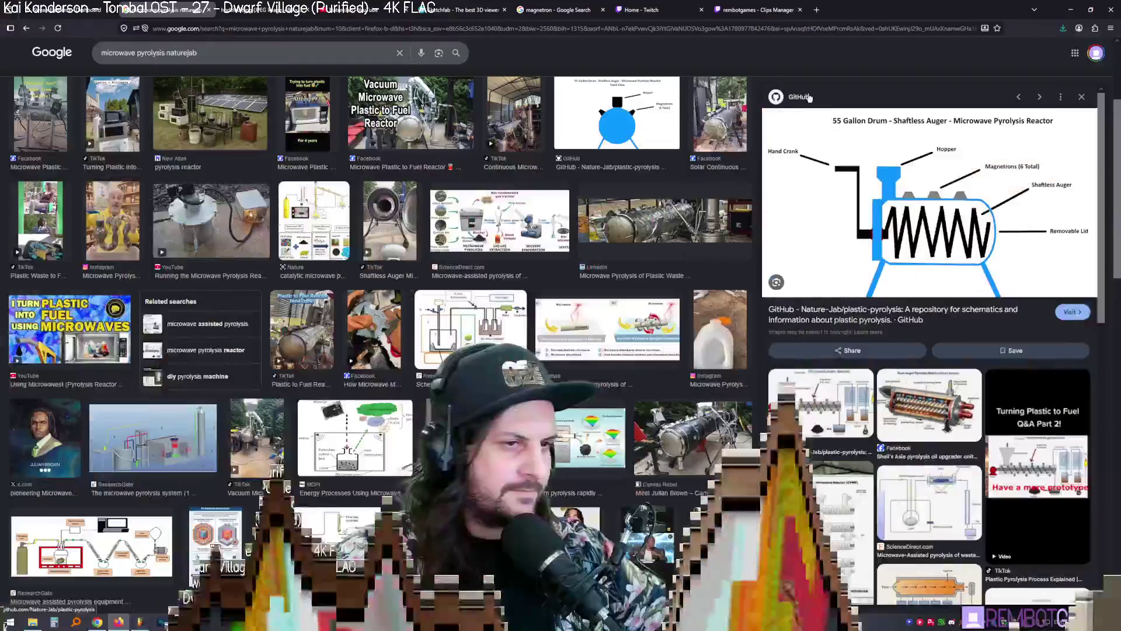
Step: Open the GitHub drum auger reactor diagram in a new tab and zoom into it
right_click(896, 175)
left_click(930, 296)
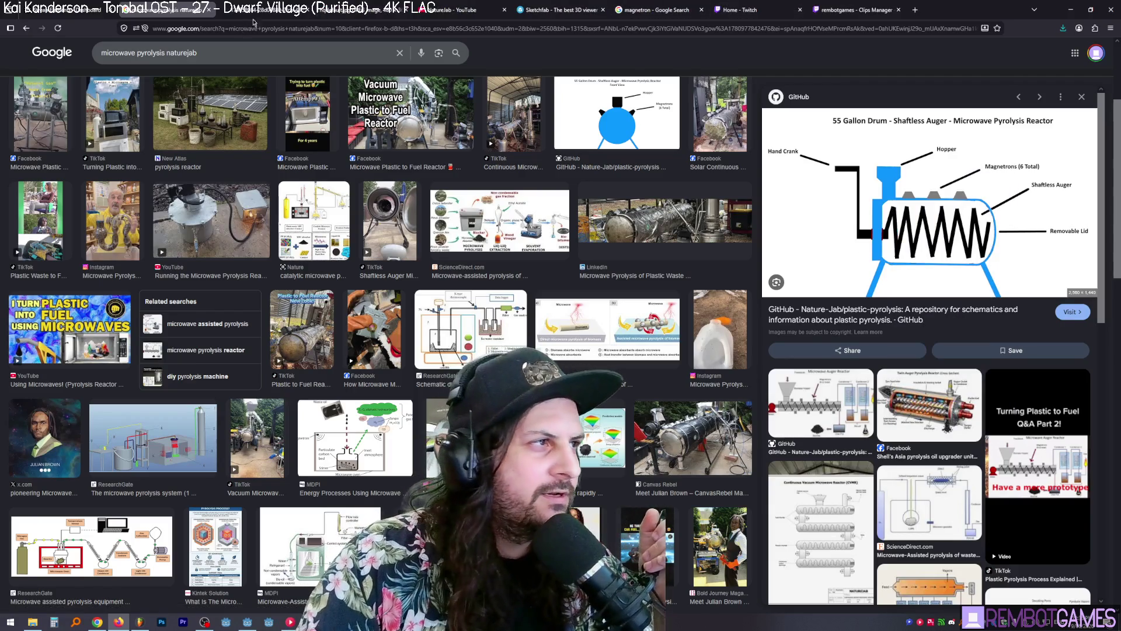
left_click(338, 11)
left_click(496, 233)
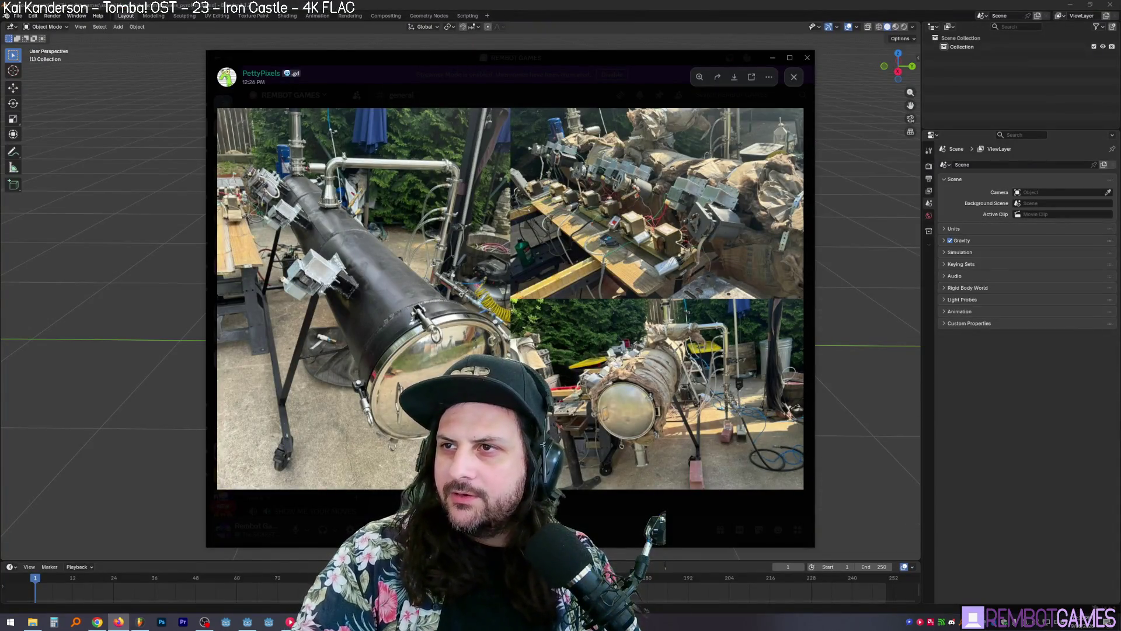
Step: Put away the reactor reference photo to reveal the empty Blender scene
key("super+Down")
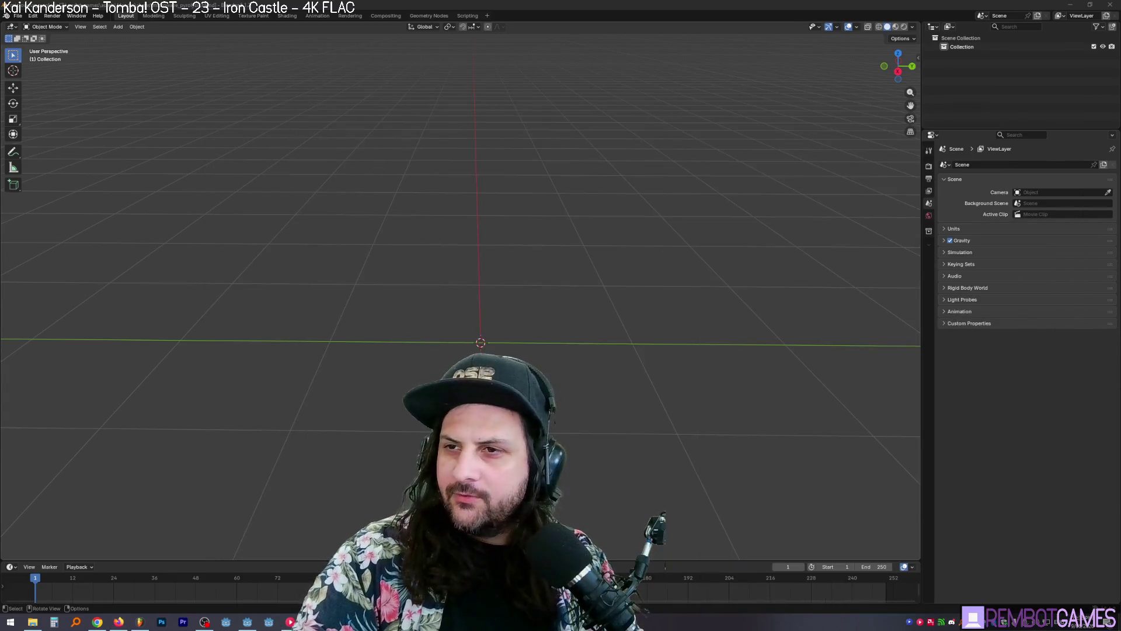
Step: Add a mesh cylinder and rotate it 90° about Y onto its side
key("grave")
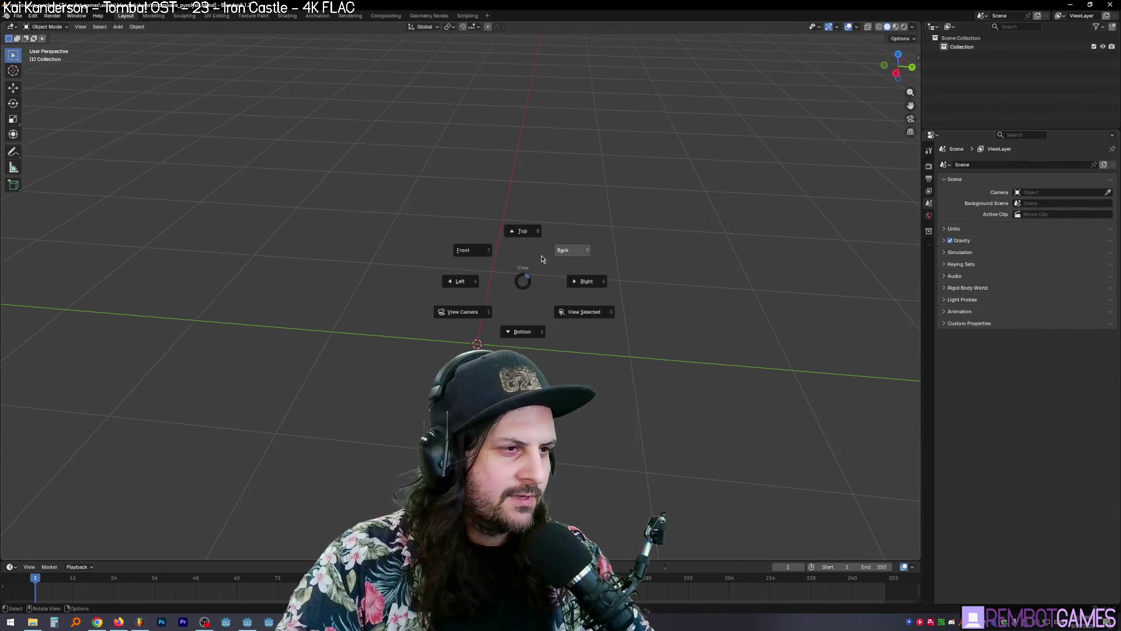
left_click(514, 228)
mouse_move(500, 281)
middle_mouse_down()
mouse_move(516, 285)
mouse_move(517, 248)
mouse_move(511, 318)
mouse_move(482, 315)
middle_mouse_up()
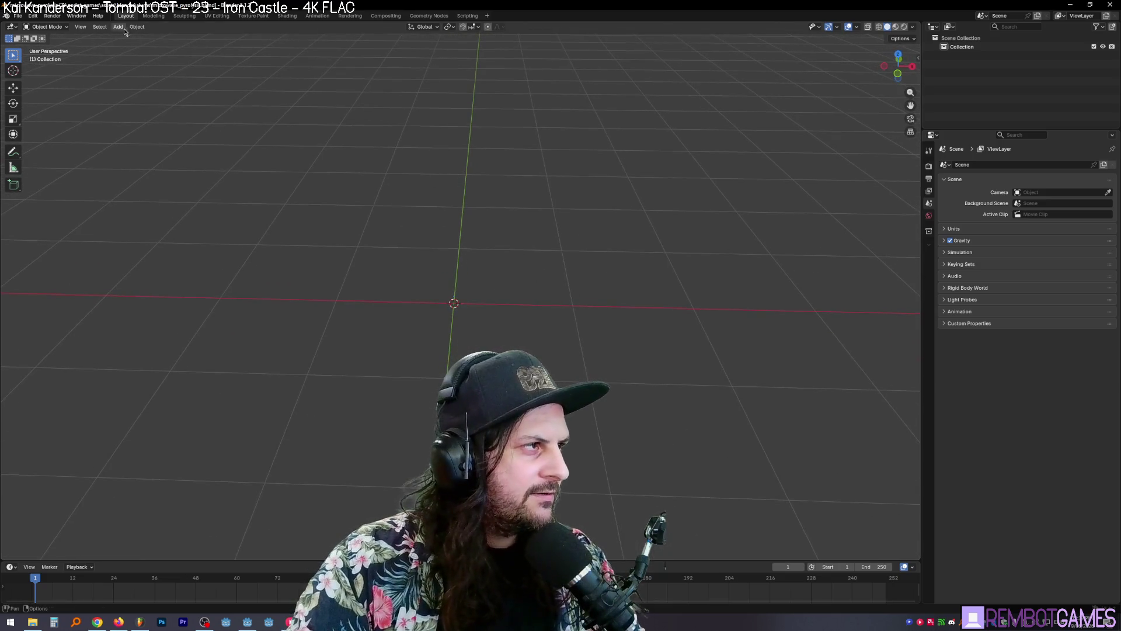
left_click(119, 27)
mouse_move(130, 37)
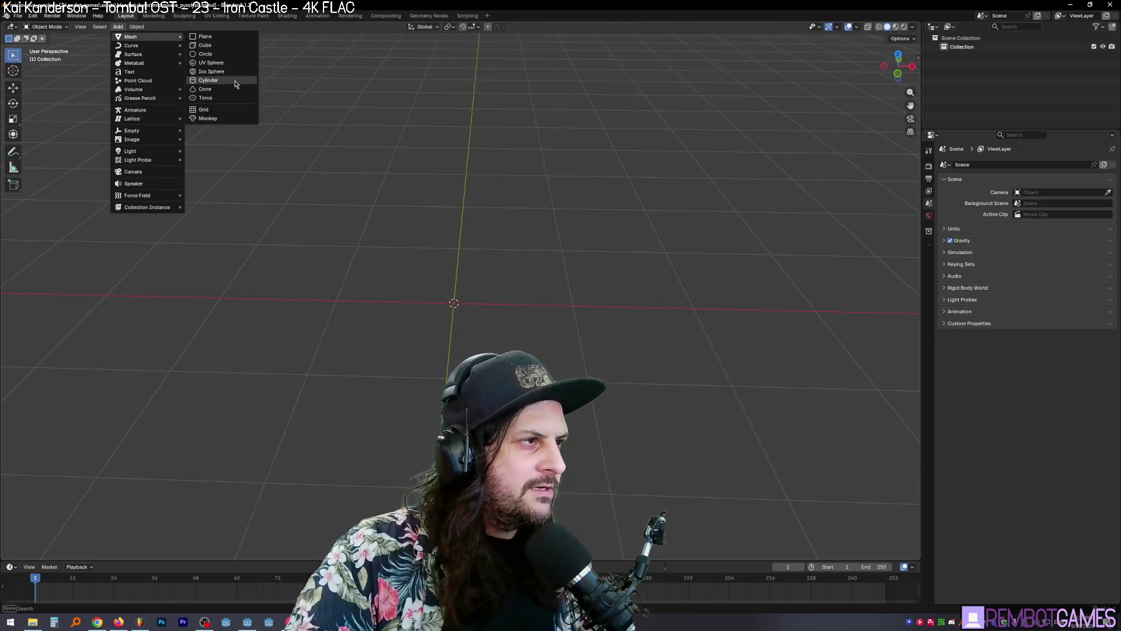
left_click(230, 83)
mouse_move(478, 237)
middle_mouse_down()
mouse_move(658, 220)
mouse_move(663, 203)
mouse_move(676, 236)
middle_mouse_up()
type("ry9")
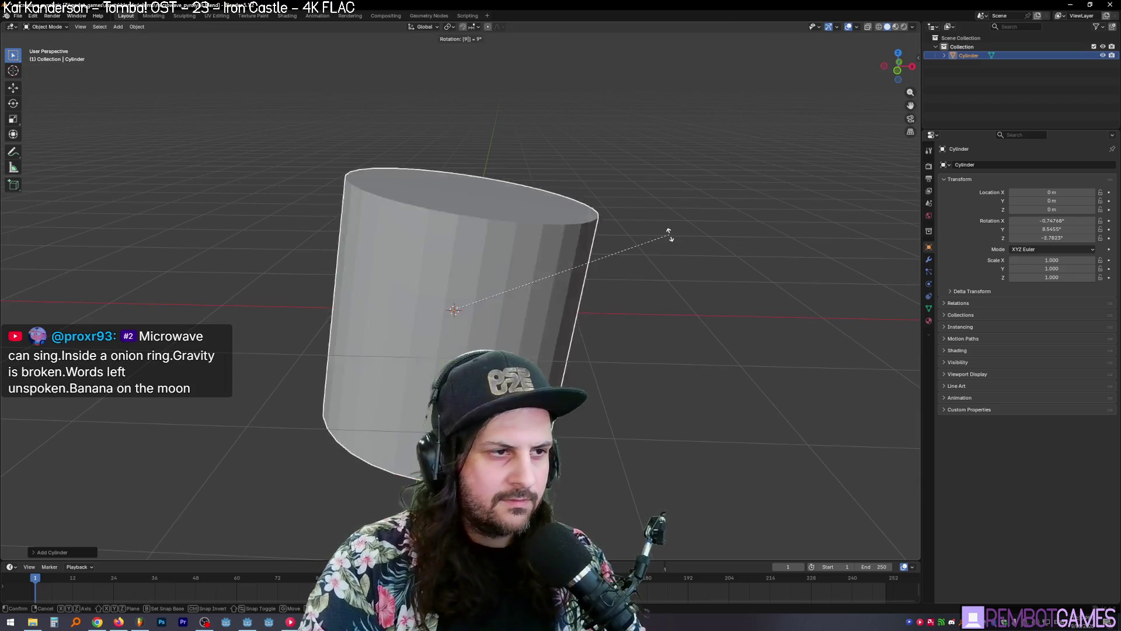
type("0")
key("Return")
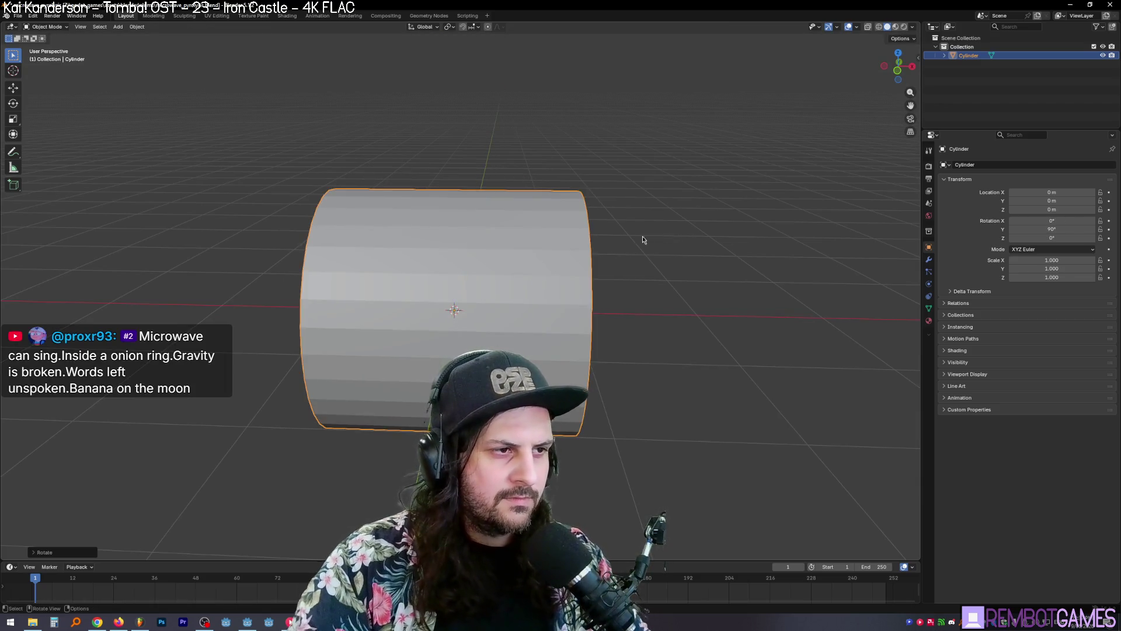
mouse_move(643, 238)
middle_mouse_down()
mouse_move(632, 297)
mouse_move(901, 346)
middle_mouse_up()
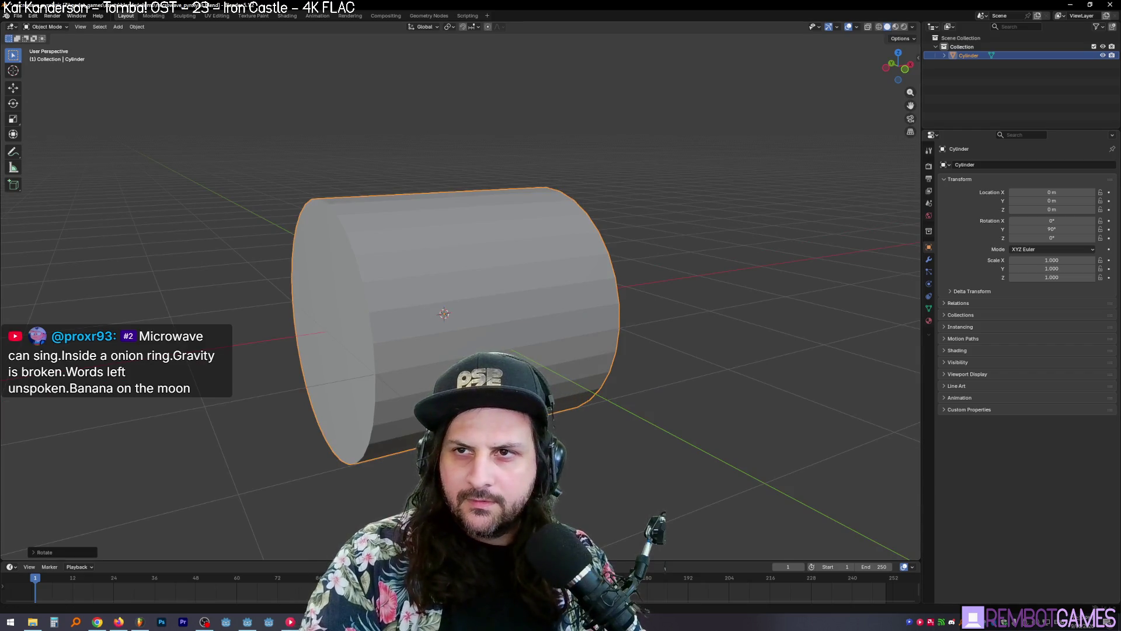
middle_click_drag(526, 299, 571, 303)
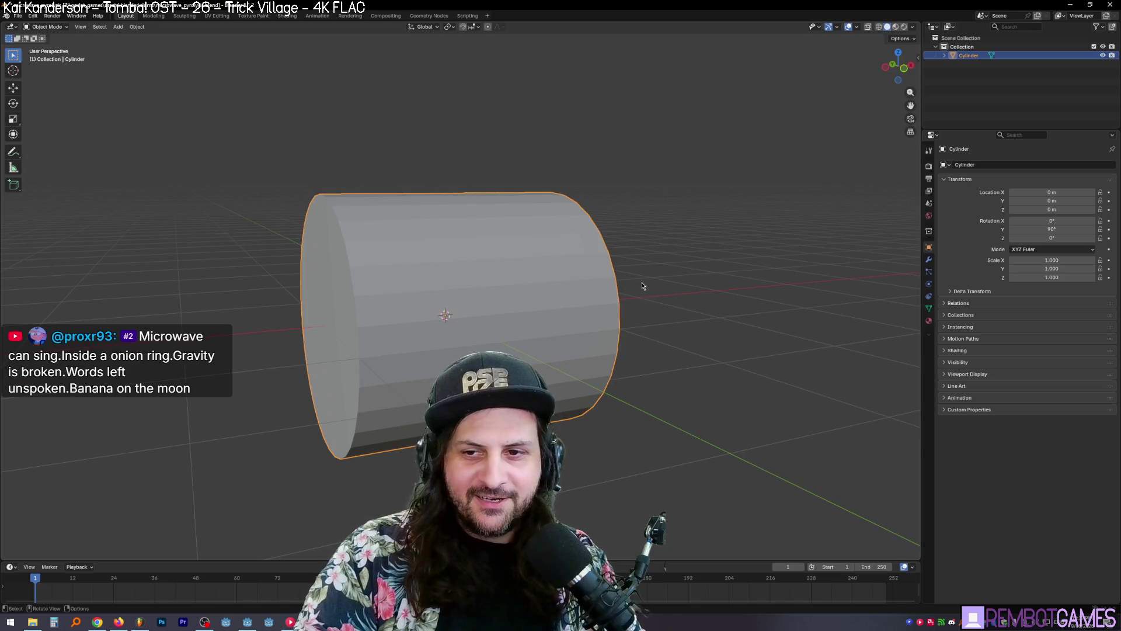
Step: Scale the cylinder down to 0.215, cancelling a vertical move afterwards
key("s")
left_click(488, 312)
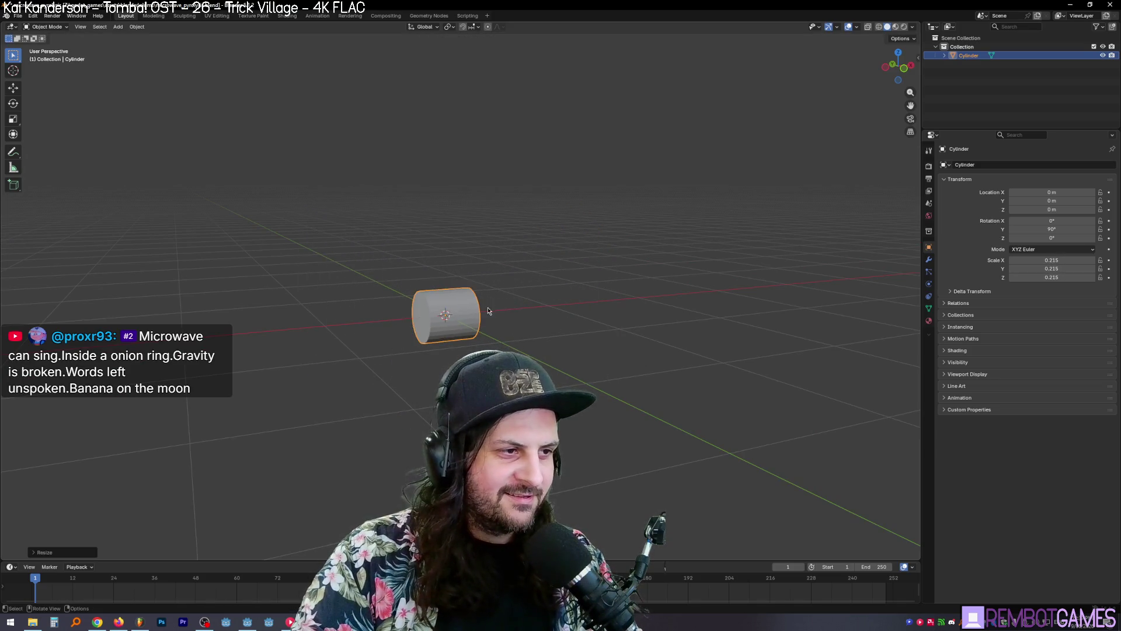
middle_click_drag(489, 311, 472, 321)
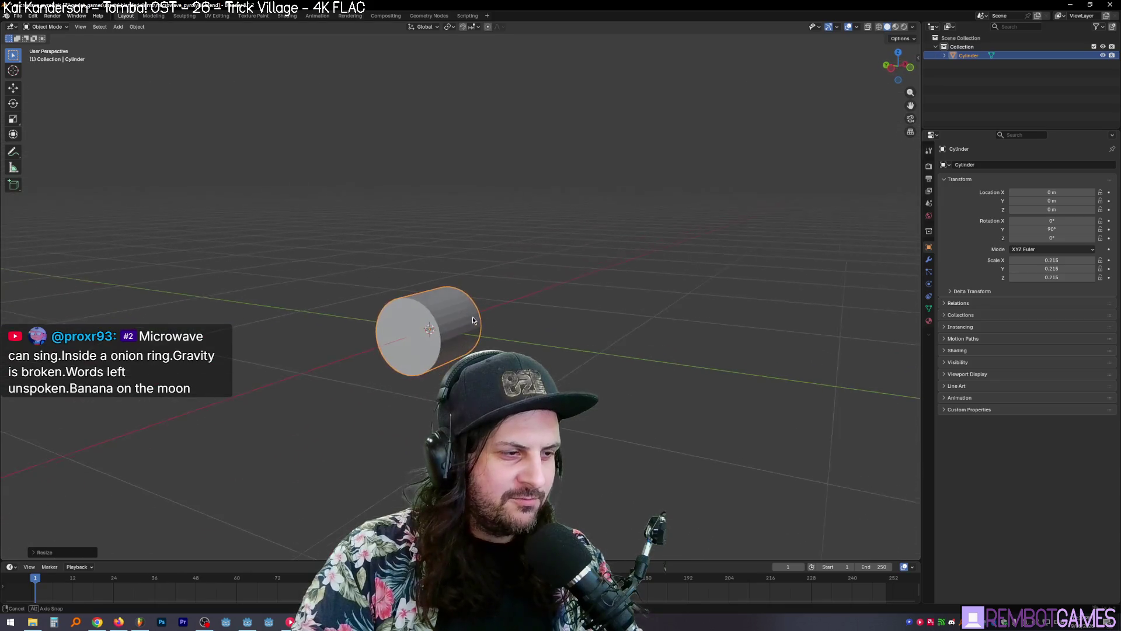
key("g")
key("z")
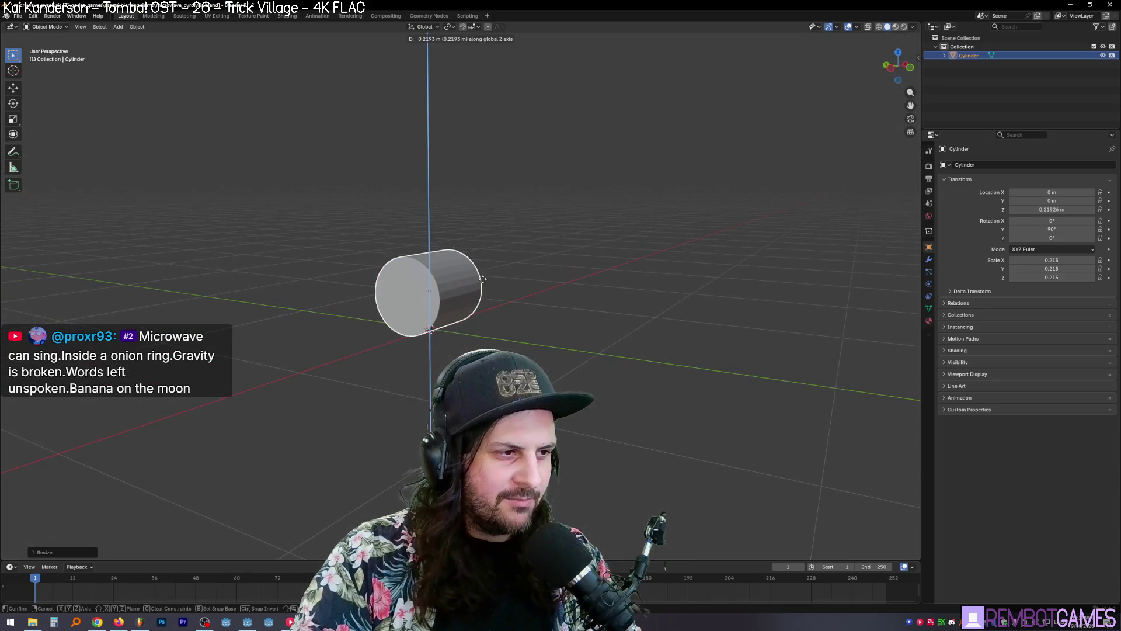
key("Escape")
mouse_move(482, 279)
middle_mouse_down()
mouse_move(525, 309)
mouse_move(505, 315)
mouse_move(574, 315)
mouse_move(556, 333)
mouse_move(610, 331)
middle_mouse_up()
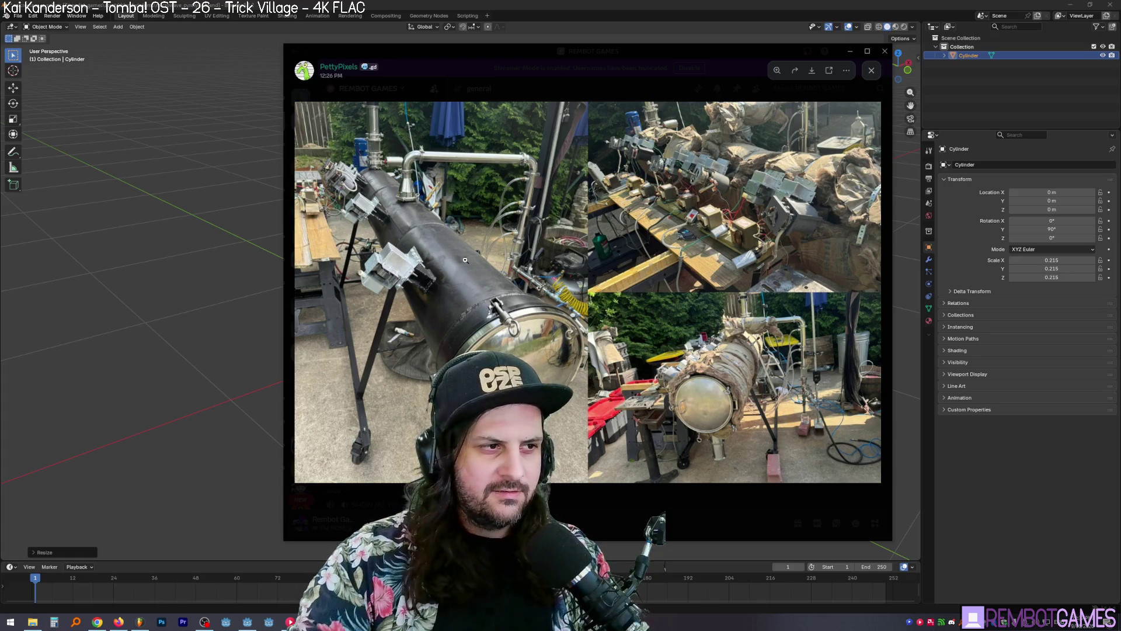
key("Escape")
left_click(616, 216)
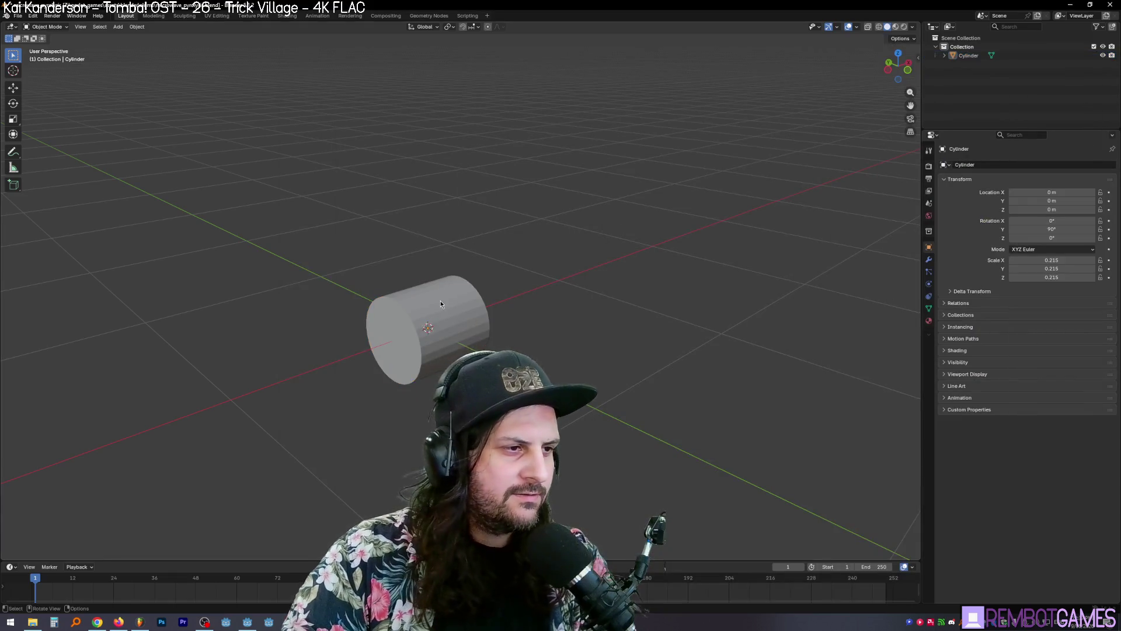
left_click(441, 303)
key("Delete")
left_click(118, 26)
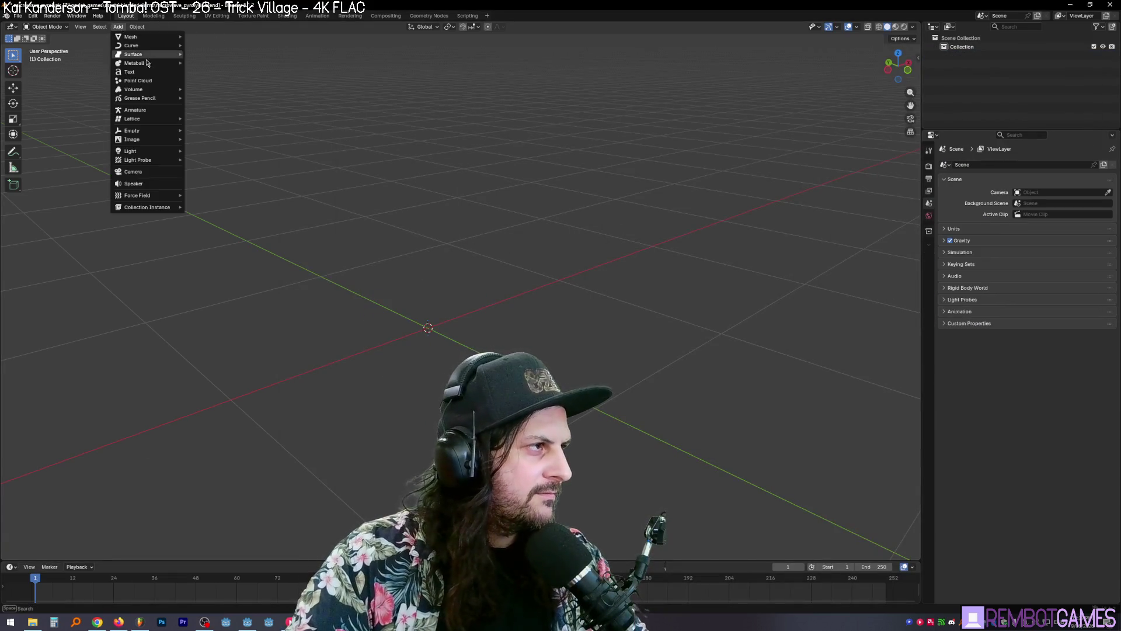
mouse_move(131, 35)
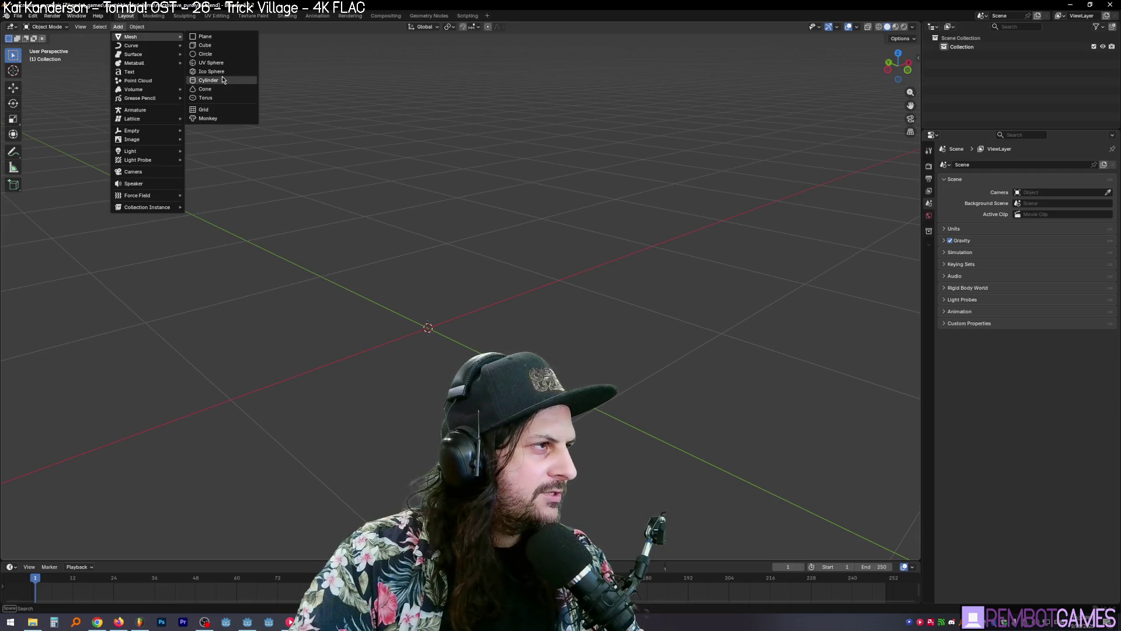
Step: Add a cylinder with 0.2 m radius, 16 vertices and N-Gon cap fill
left_click(208, 80)
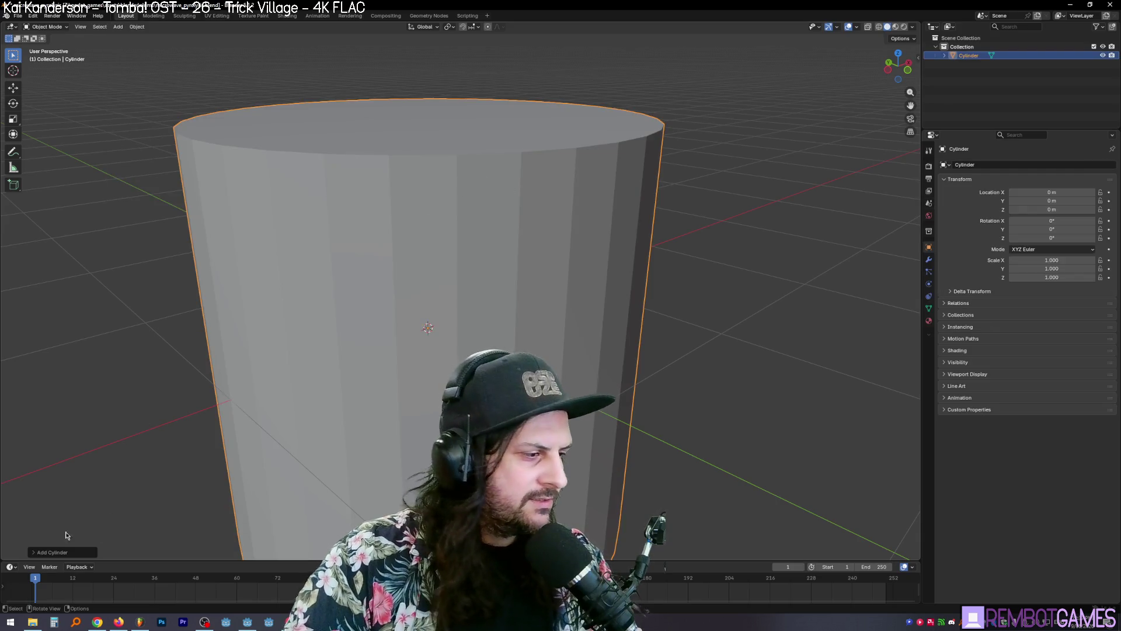
left_click(53, 552)
double_click(120, 458)
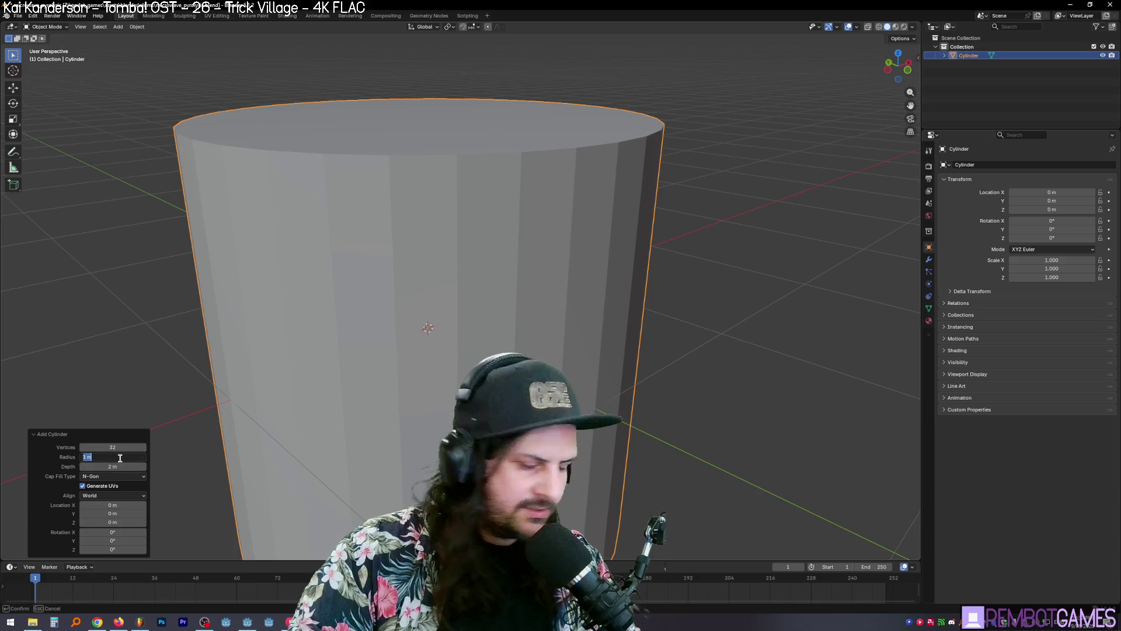
type("0.2")
key("shift+Tab")
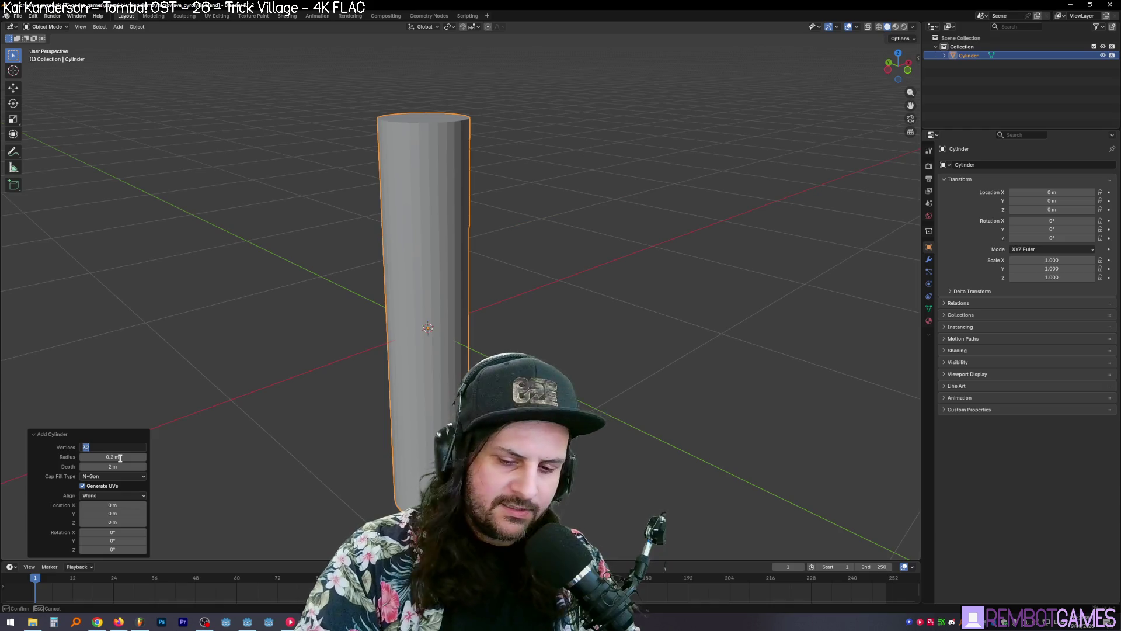
type("16")
key("Tab")
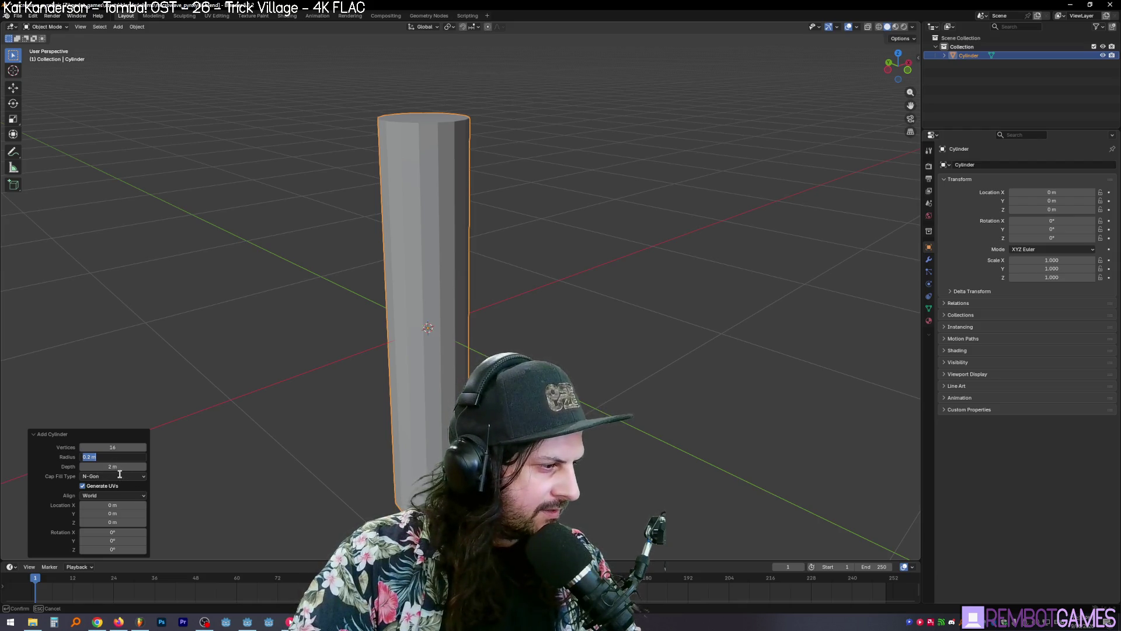
left_click(122, 478)
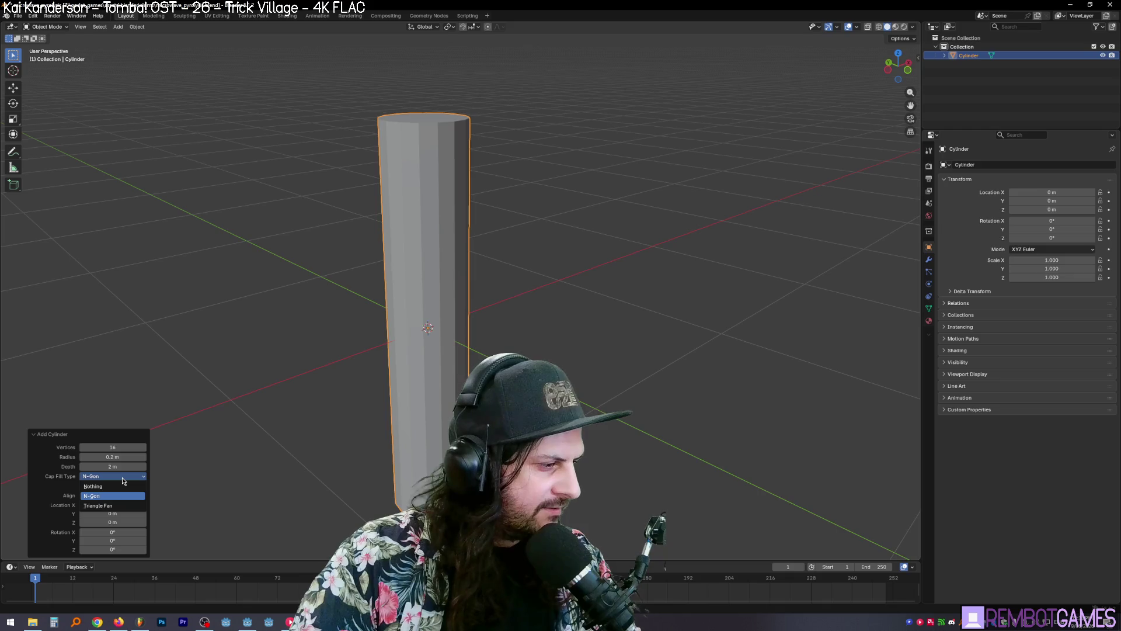
left_click(122, 477)
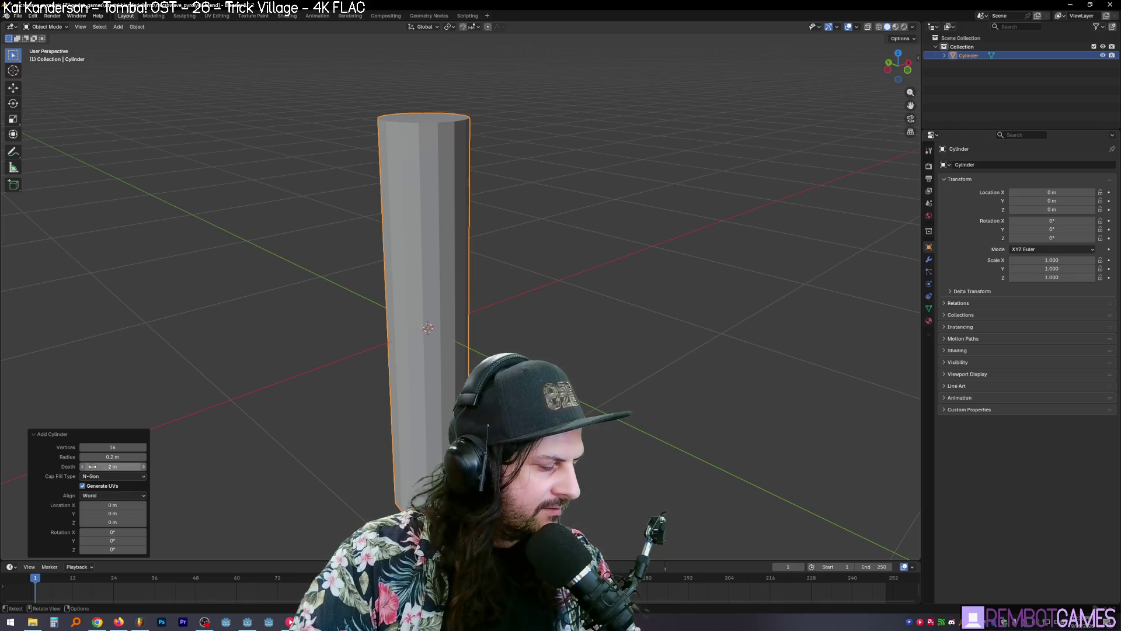
Step: Set the cylinder depth to 3 m, then correct it to 2.5 m
left_click(127, 467)
type("3")
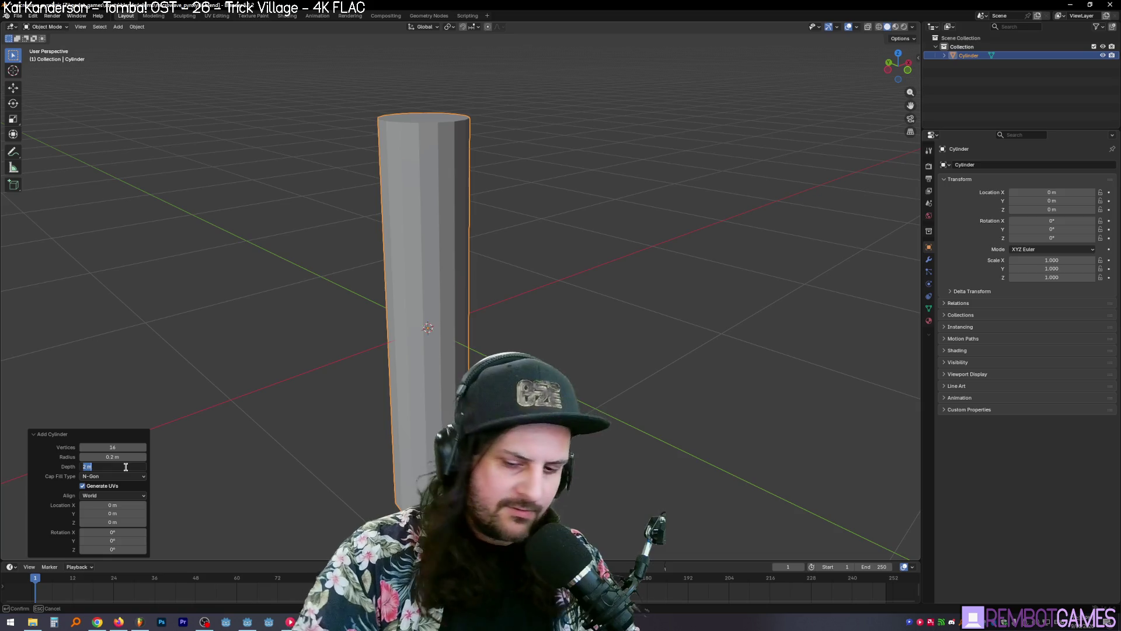
key("Return")
scroll(516, 306, "down", 3)
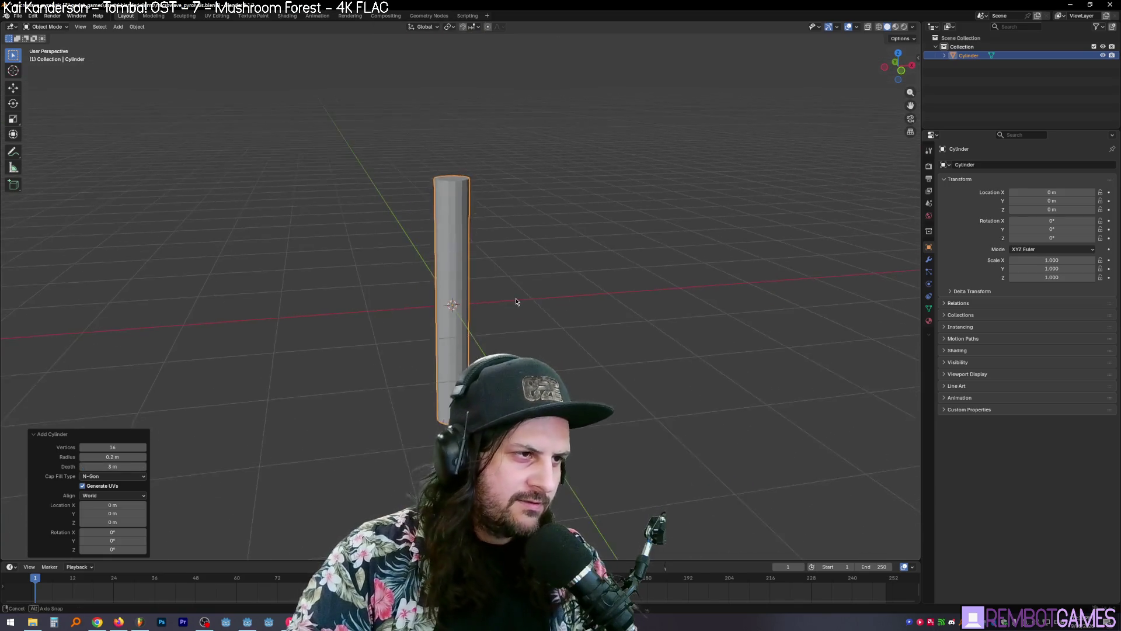
mouse_move(515, 303)
middle_mouse_down()
mouse_move(470, 403)
mouse_move(478, 508)
mouse_move(517, 300)
middle_mouse_up()
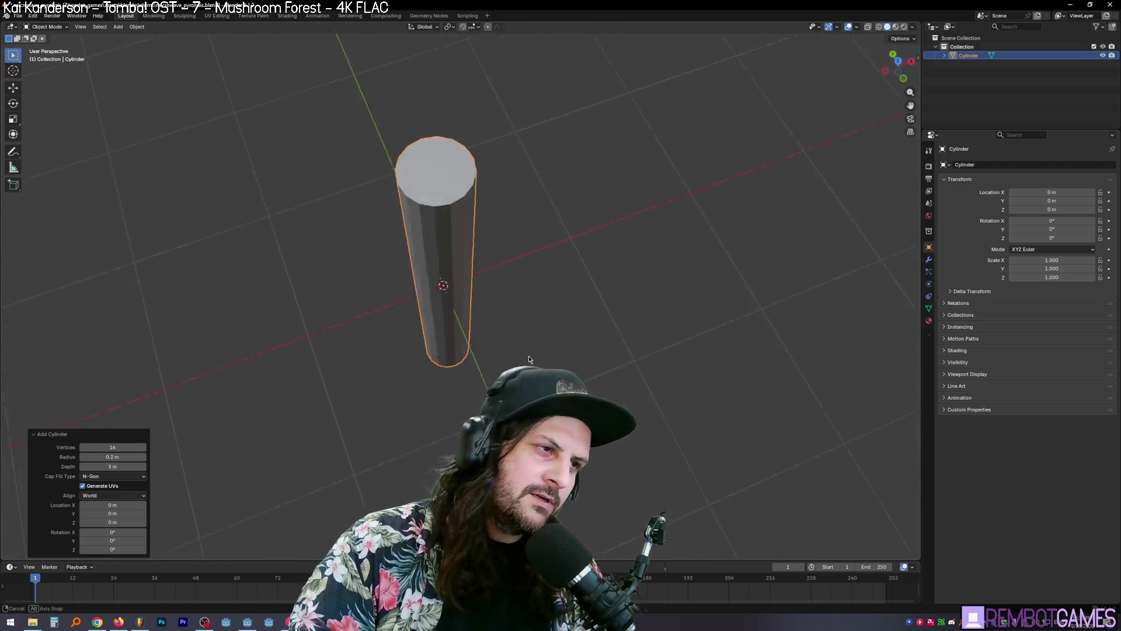
left_click(120, 466)
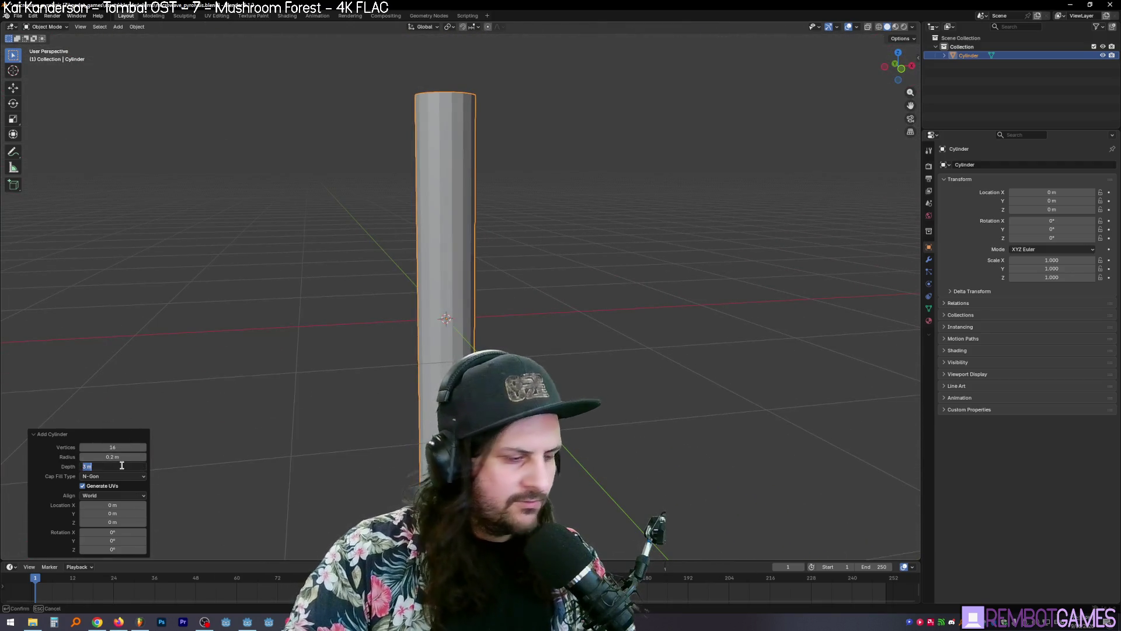
type("2.5")
key("Return")
middle_click_drag(632, 385, 605, 525)
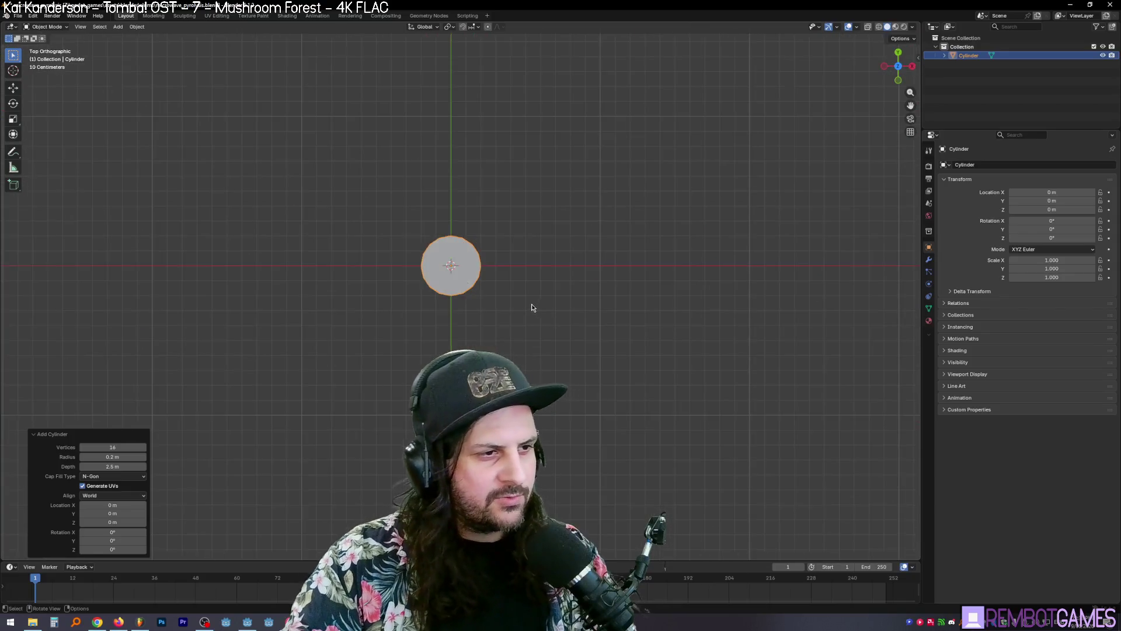
Step: Rotate the cylinder 90° about the Y axis so it lies horizontal
mouse_move(532, 305)
middle_mouse_down()
mouse_move(525, 235)
mouse_move(476, 304)
mouse_move(490, 289)
middle_mouse_up()
key("r")
key("y")
key("9")
key("0")
key("Return")
Step: Move the cylinder up 1.2 m along Z above the ground
key("g")
key("z")
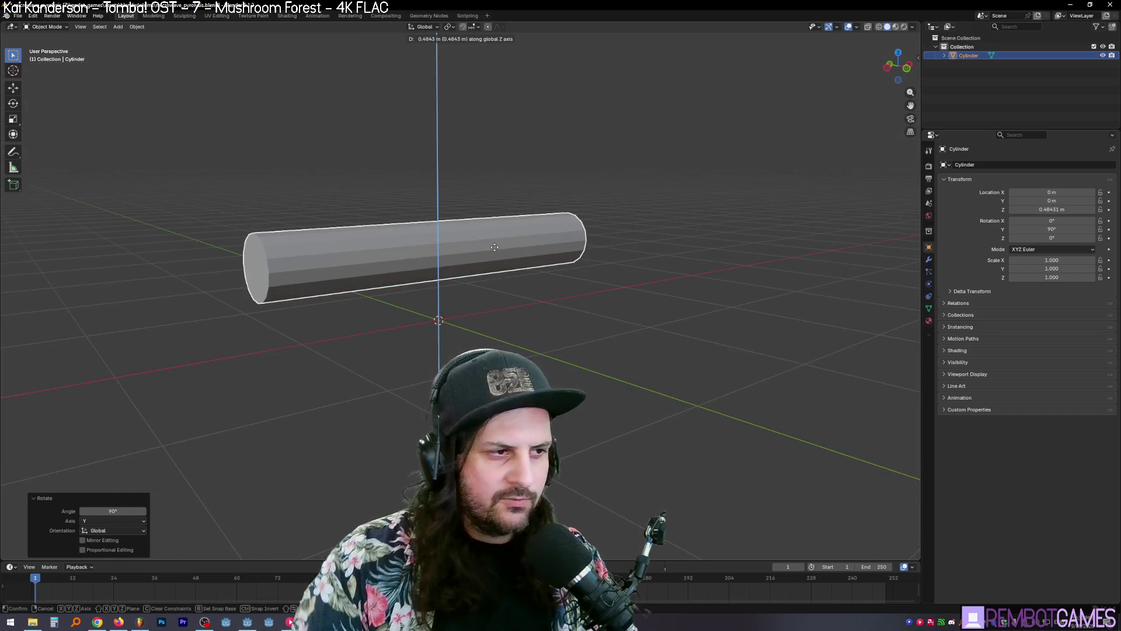
key("2")
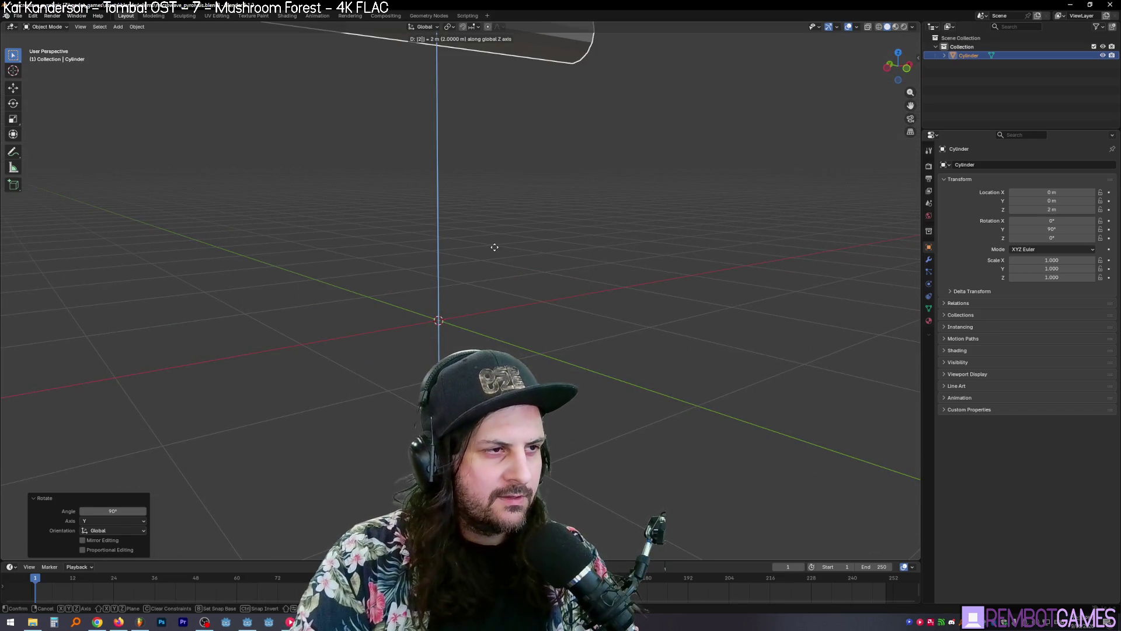
key("BackSpace")
type("1.5")
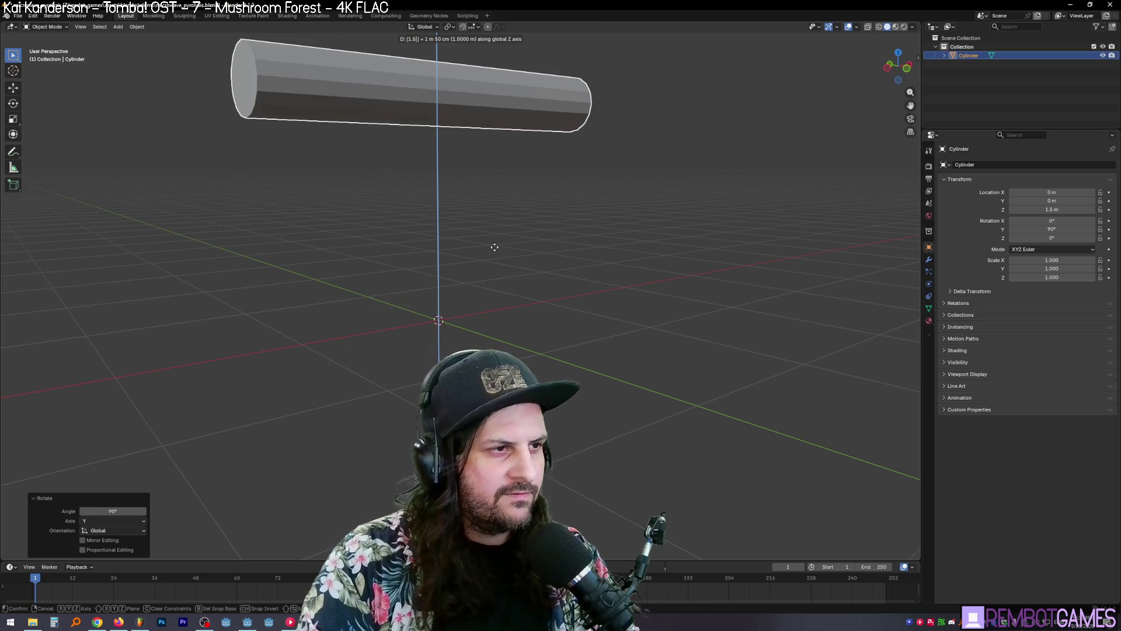
key("BackSpace")
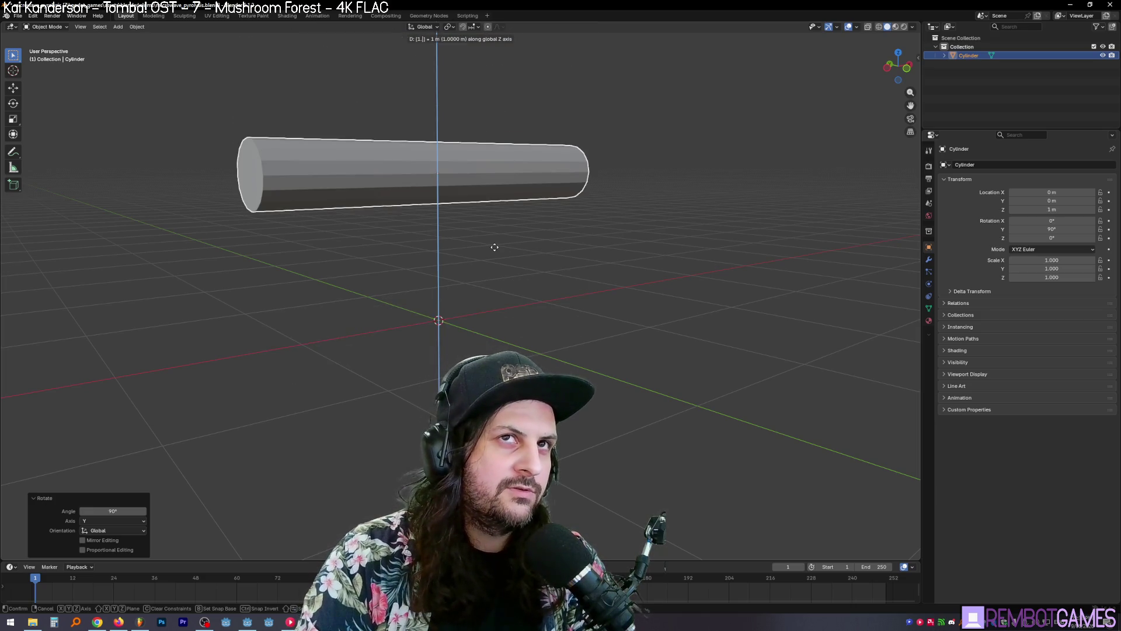
type("2")
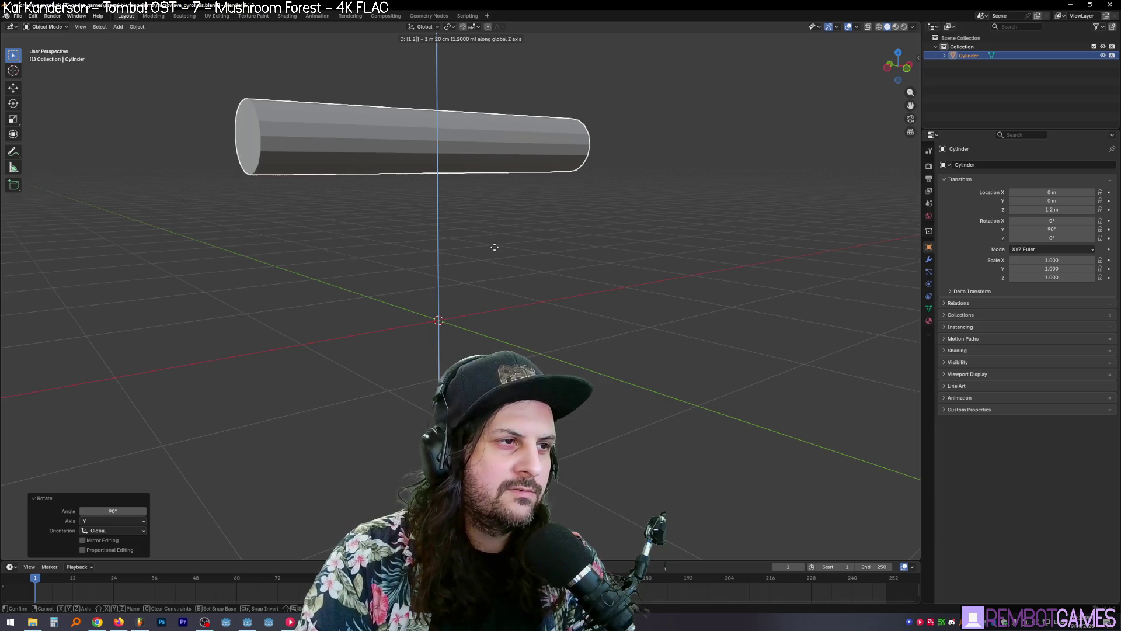
key("Return")
mouse_move(432, 173)
middle_mouse_down()
mouse_move(453, 180)
mouse_move(386, 183)
mouse_move(383, 273)
mouse_move(397, 266)
mouse_move(385, 208)
mouse_move(448, 272)
mouse_move(450, 191)
middle_mouse_up()
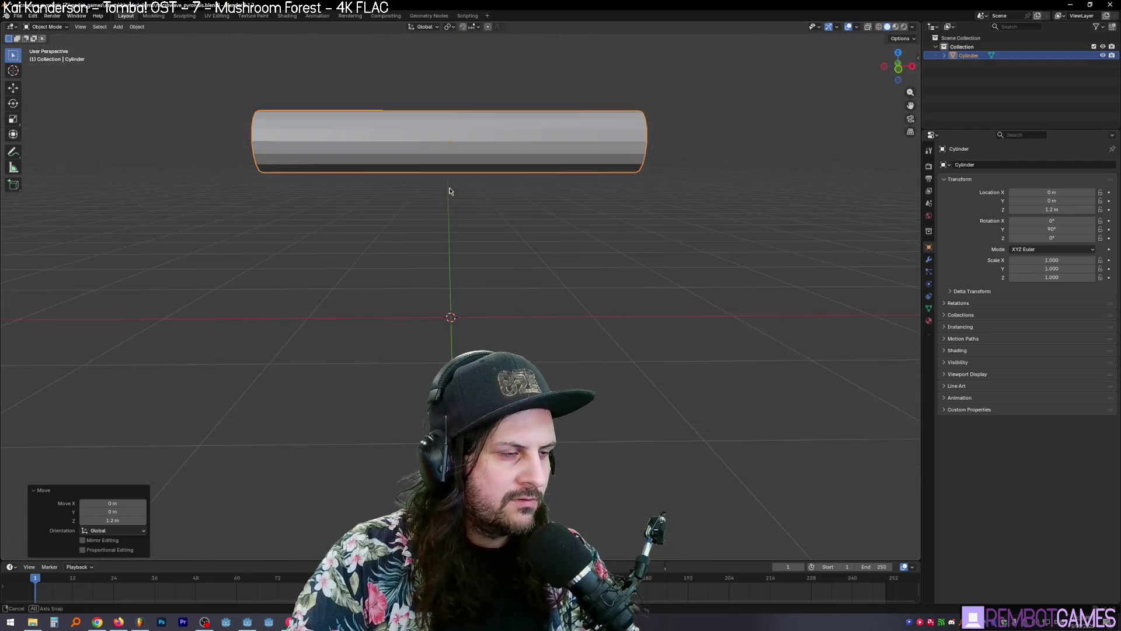
key("grave")
Step: In Edit Mode, select one end cap face of the cylinder and delete it
left_click(387, 172)
mouse_move(386, 171)
middle_mouse_down()
mouse_move(420, 243)
mouse_move(455, 254)
mouse_move(429, 272)
mouse_move(439, 229)
mouse_move(543, 213)
mouse_move(473, 235)
mouse_move(560, 228)
mouse_move(375, 238)
mouse_move(489, 230)
mouse_move(443, 250)
mouse_move(430, 230)
mouse_move(711, 134)
middle_mouse_up()
left_click(430, 273)
key("Tab")
key("alt+a")
left_click(544, 212)
key("x")
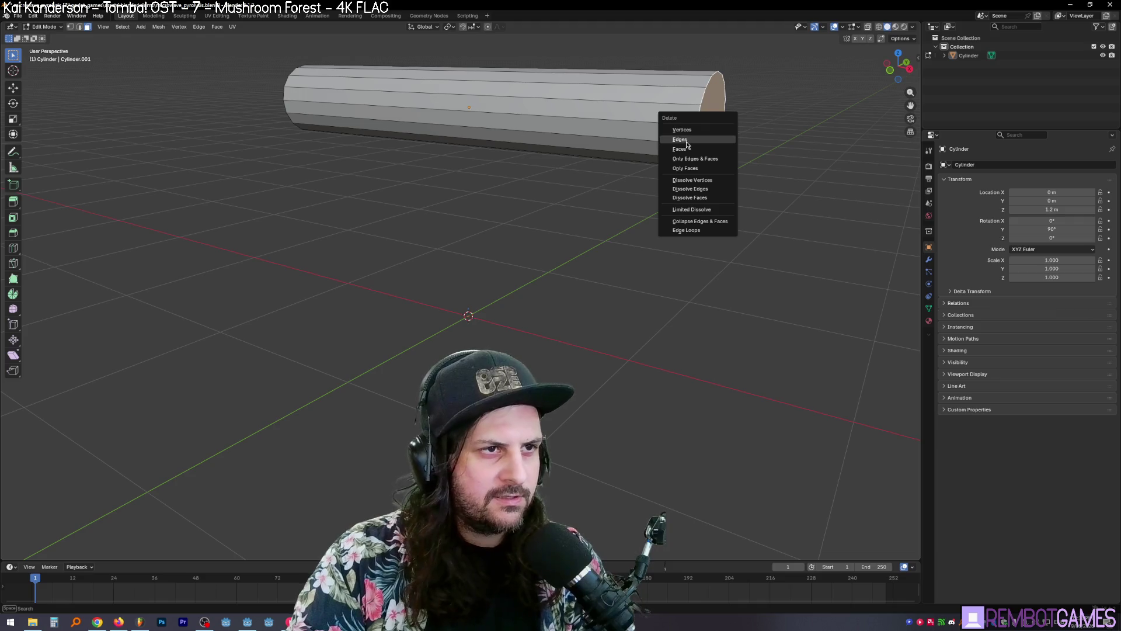
left_click(682, 148)
Step: Switch to the front orthographic view of the open-ended cylinder
middle_click_drag(403, 177, 255, 127)
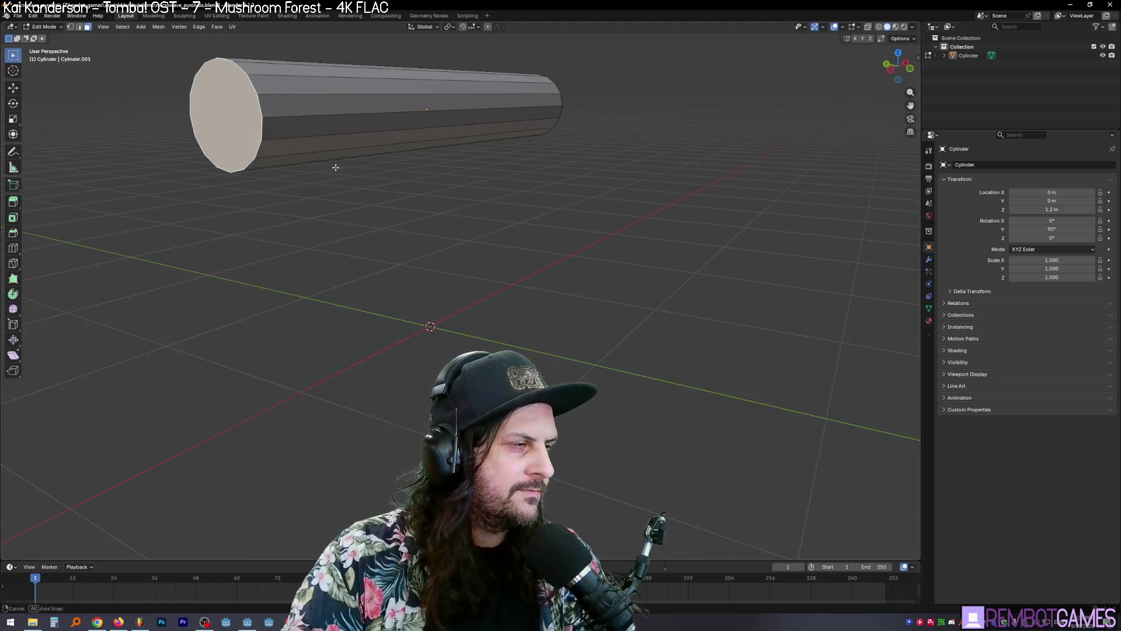
middle_click_drag(336, 167, 368, 202)
scroll(368, 202, "down", 2)
key("grave")
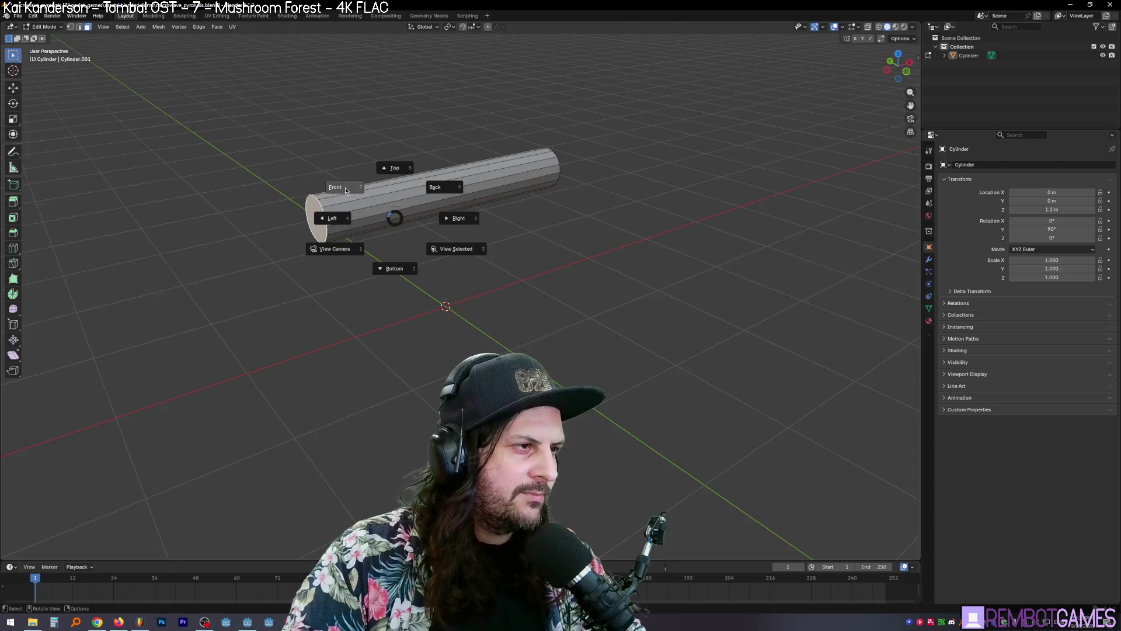
left_click(346, 189)
key("alt+Tab")
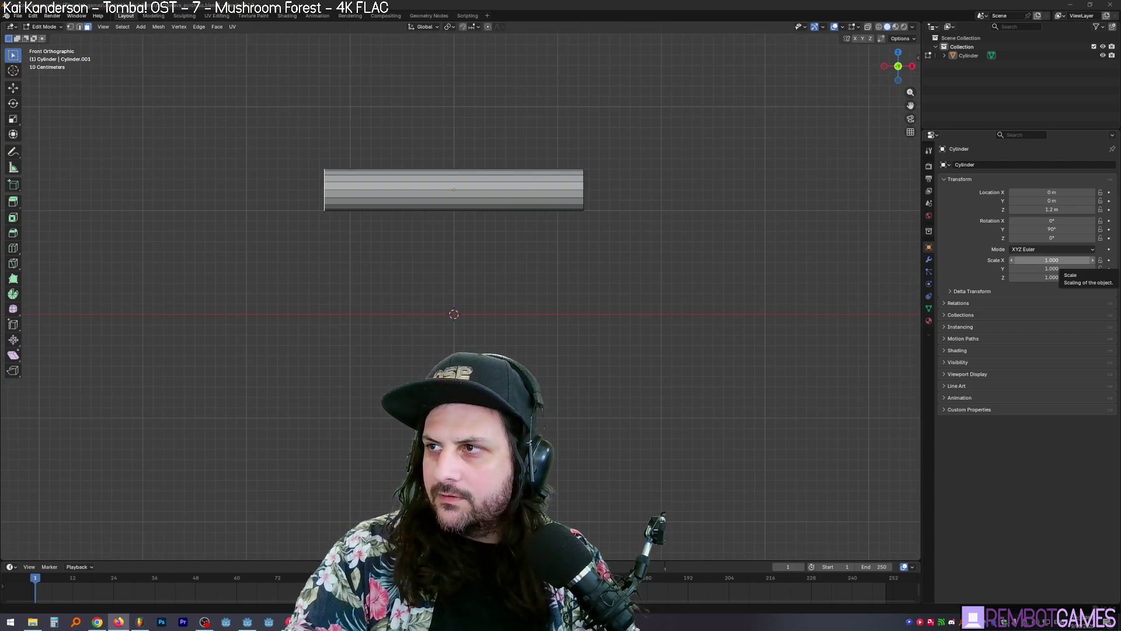
key("alt+Tab")
left_click_drag(1066, 122, 969, 77)
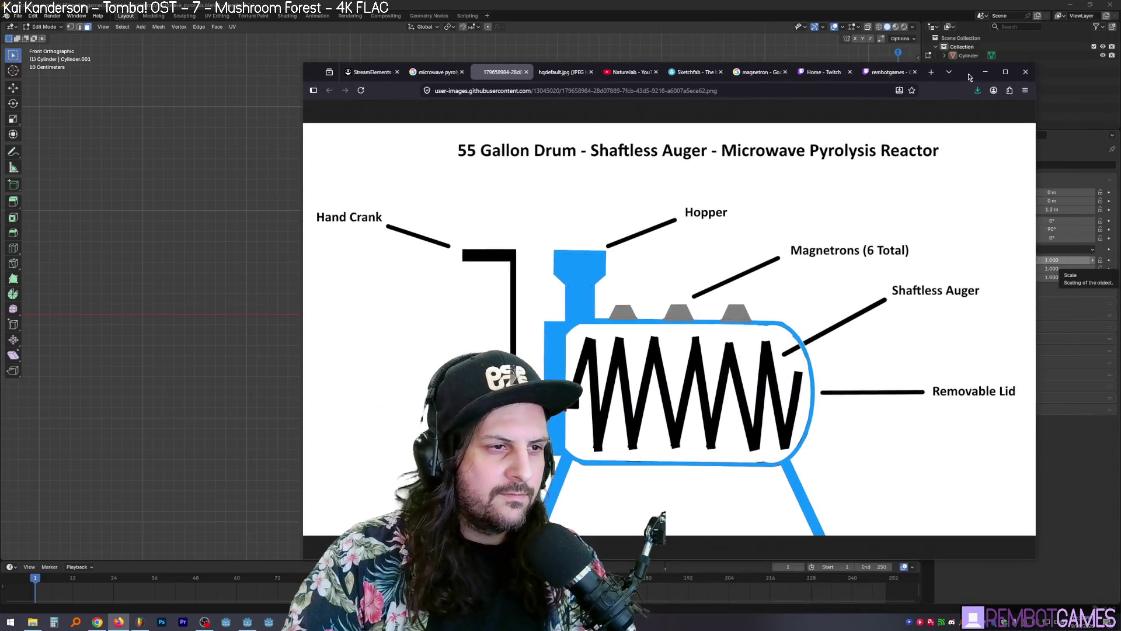
key("alt+Tab")
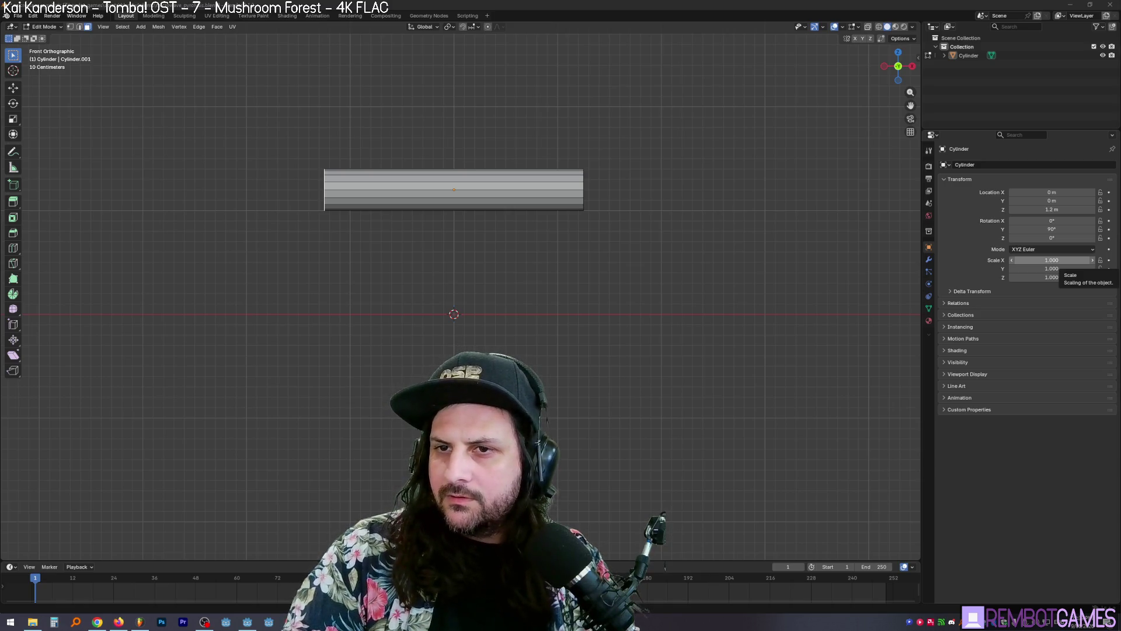
key("alt+Tab")
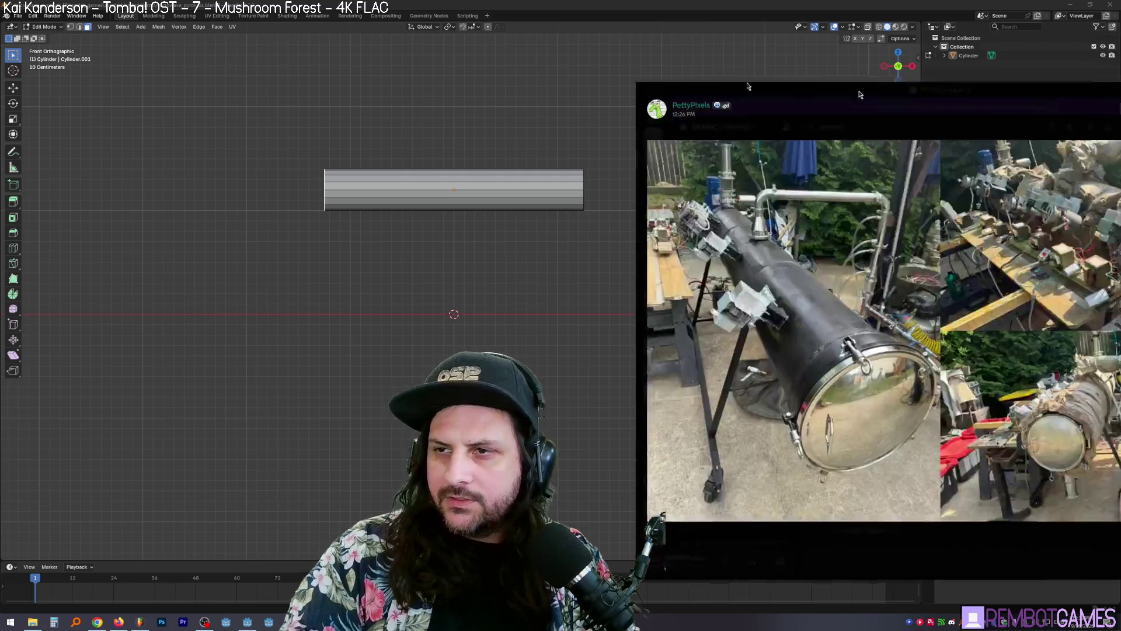
left_click_drag(862, 105, 447, 62)
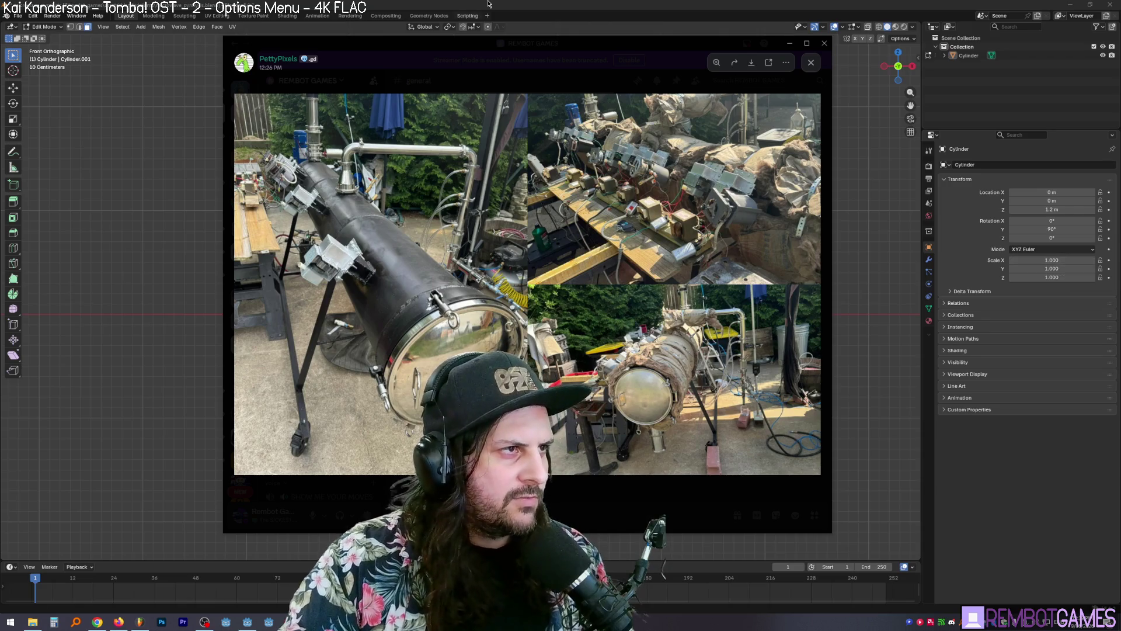
key("Escape")
middle_click_drag(476, 296, 498, 216)
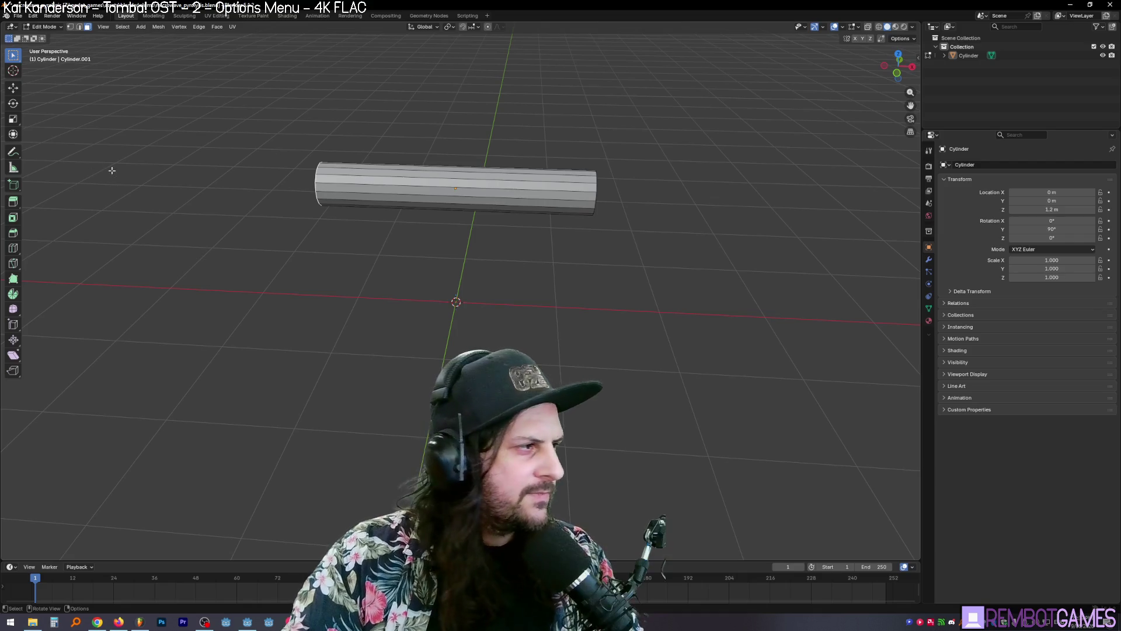
Step: Add two loop cuts around the cylinder so it splits into three sections
left_click(14, 249)
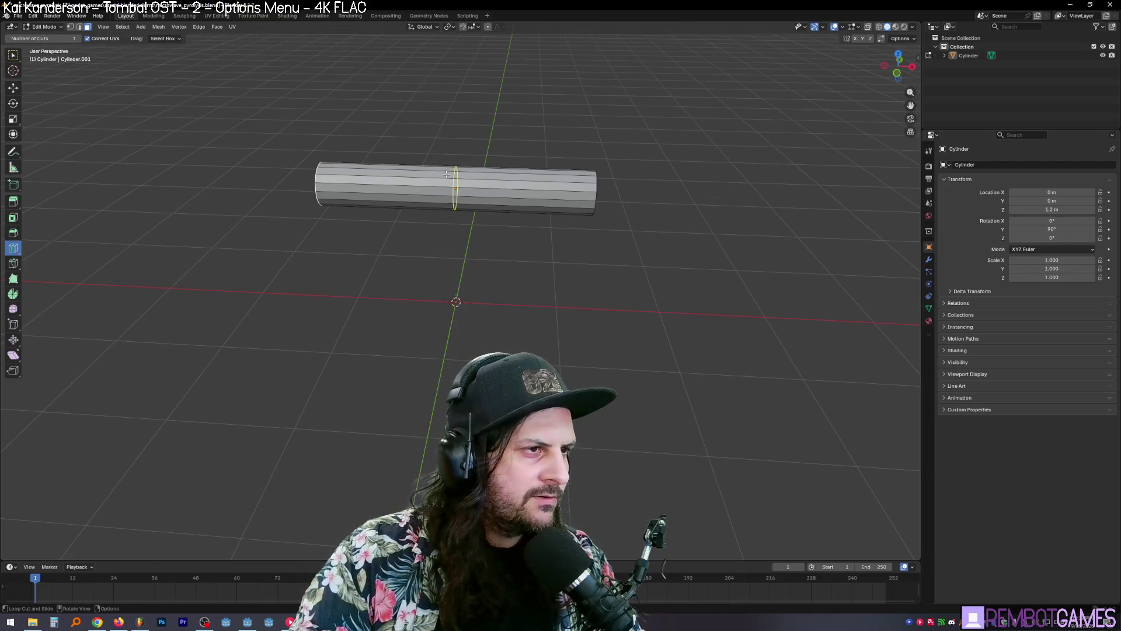
left_click(447, 175)
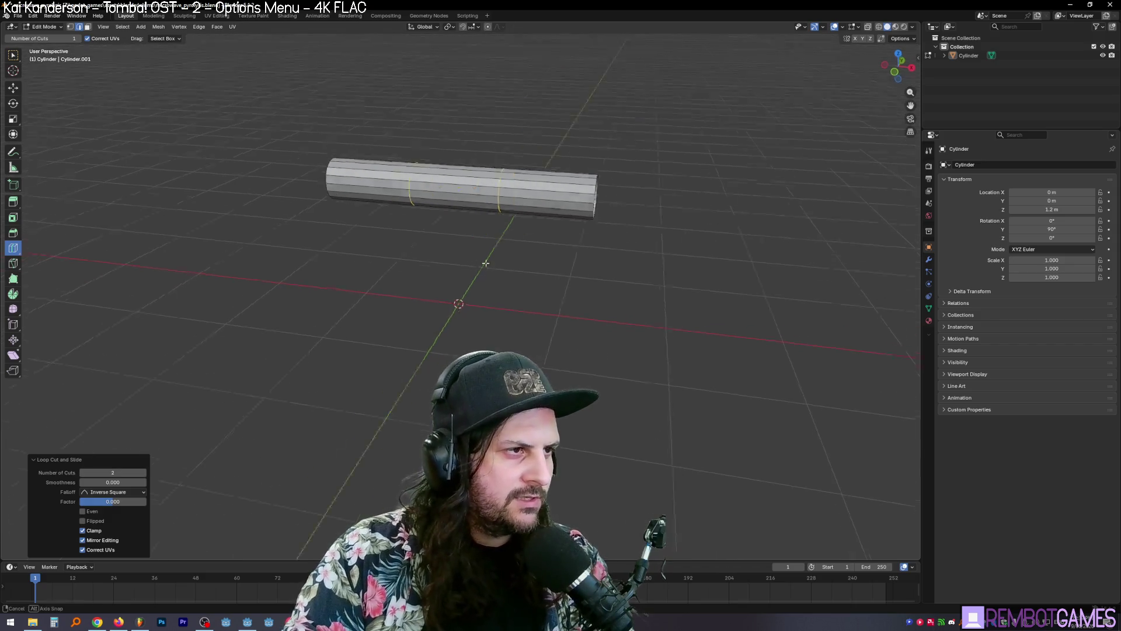
key("w")
mouse_move(470, 232)
middle_mouse_down()
mouse_move(476, 251)
mouse_move(513, 266)
mouse_move(493, 263)
mouse_move(512, 150)
middle_mouse_up()
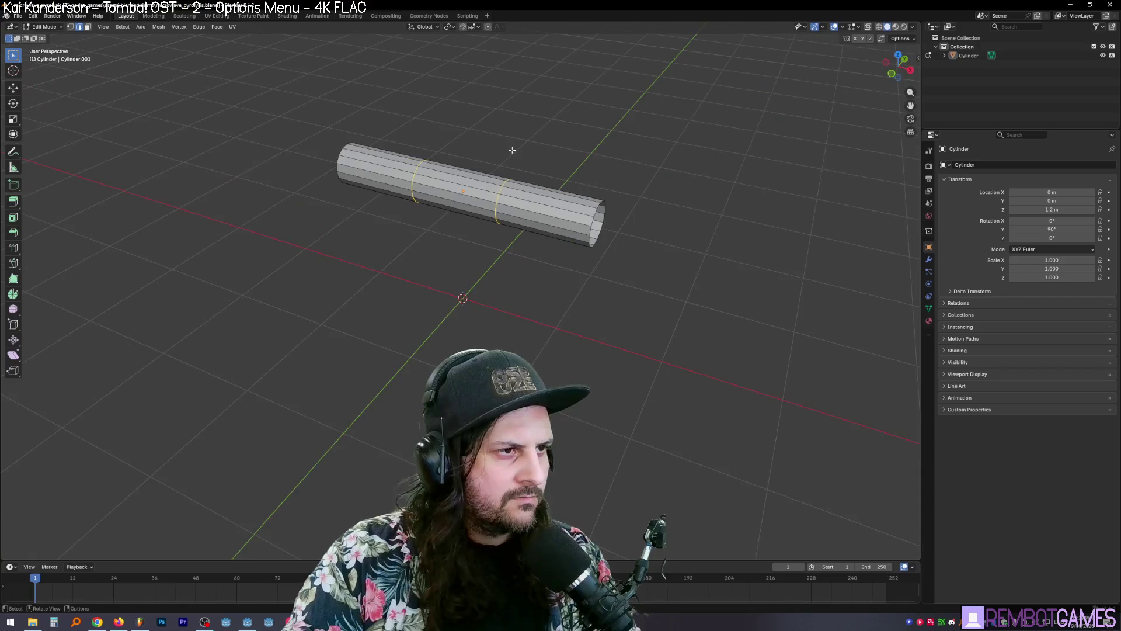
Step: Inspect the cut tube from an angle and from the top orthographic view
left_click(463, 174)
mouse_move(463, 174)
middle_mouse_down()
mouse_move(482, 193)
mouse_move(534, 205)
mouse_move(533, 279)
middle_mouse_up()
scroll(502, 209, "up", 5)
key("grave")
left_click(545, 177)
key("grave")
left_click(534, 168)
scroll(525, 274, "up", 3)
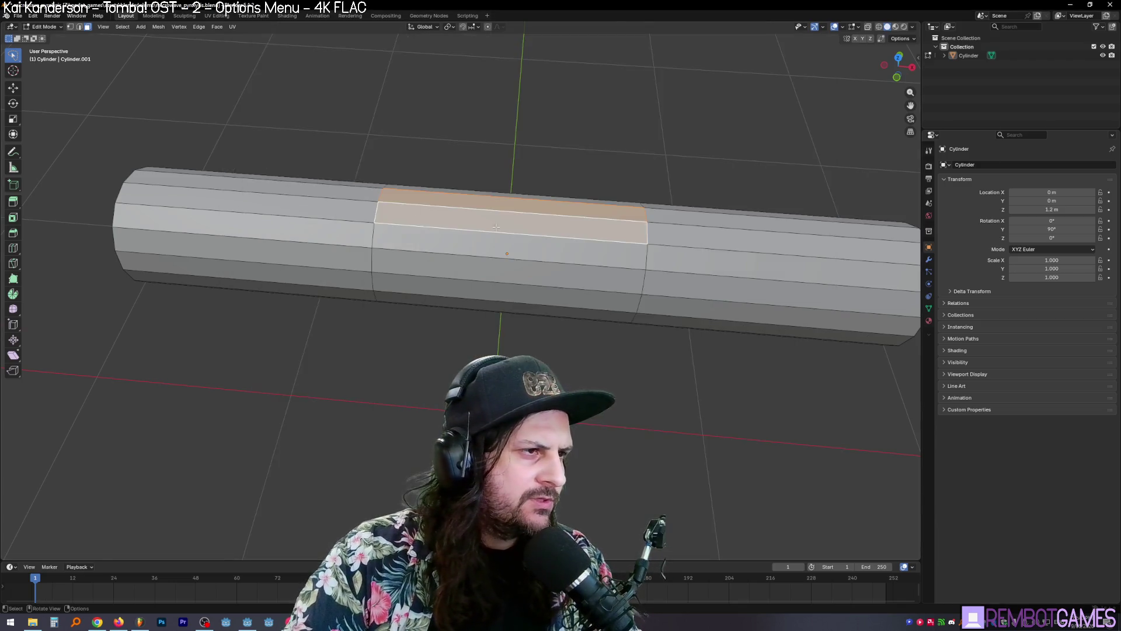
Step: Rename the Cylinder object and its Cylinder.001 mesh data to Chamber in the Outliner
mouse_move(491, 289)
middle_mouse_down()
mouse_move(549, 238)
mouse_move(536, 231)
mouse_move(597, 234)
middle_mouse_up()
scroll(502, 208, "down", 3)
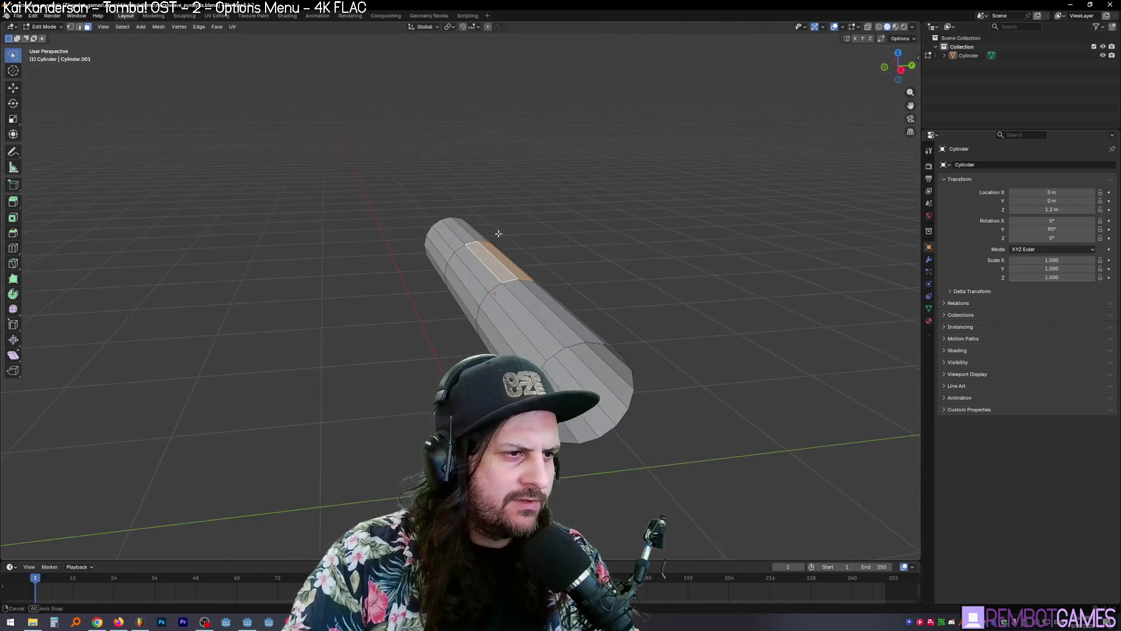
key("Tab")
left_click(592, 274)
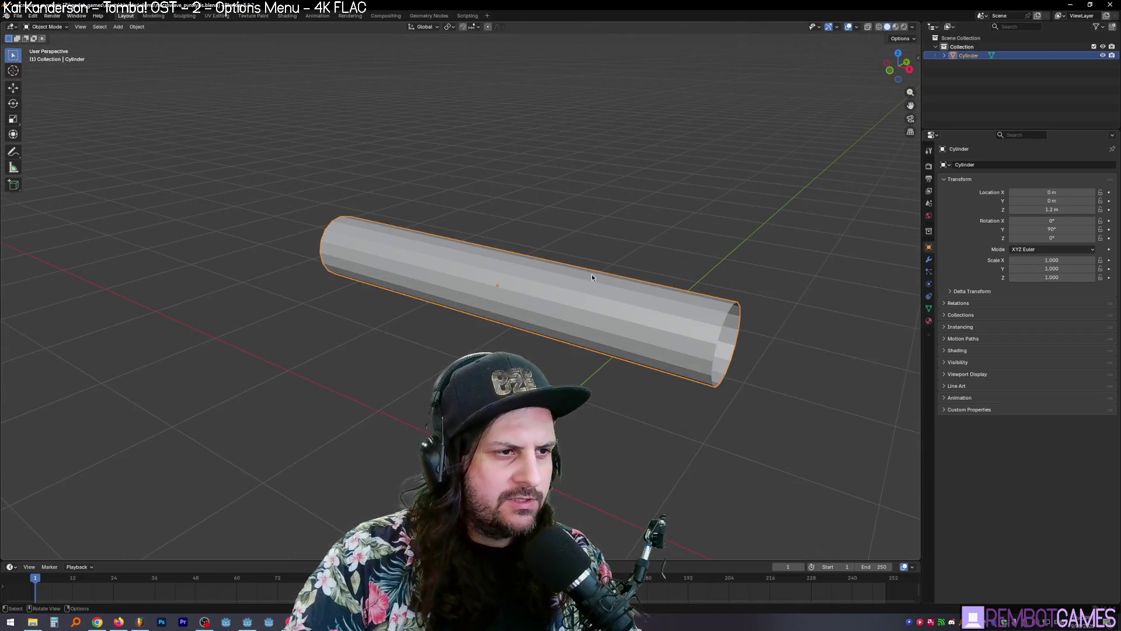
double_click(977, 56)
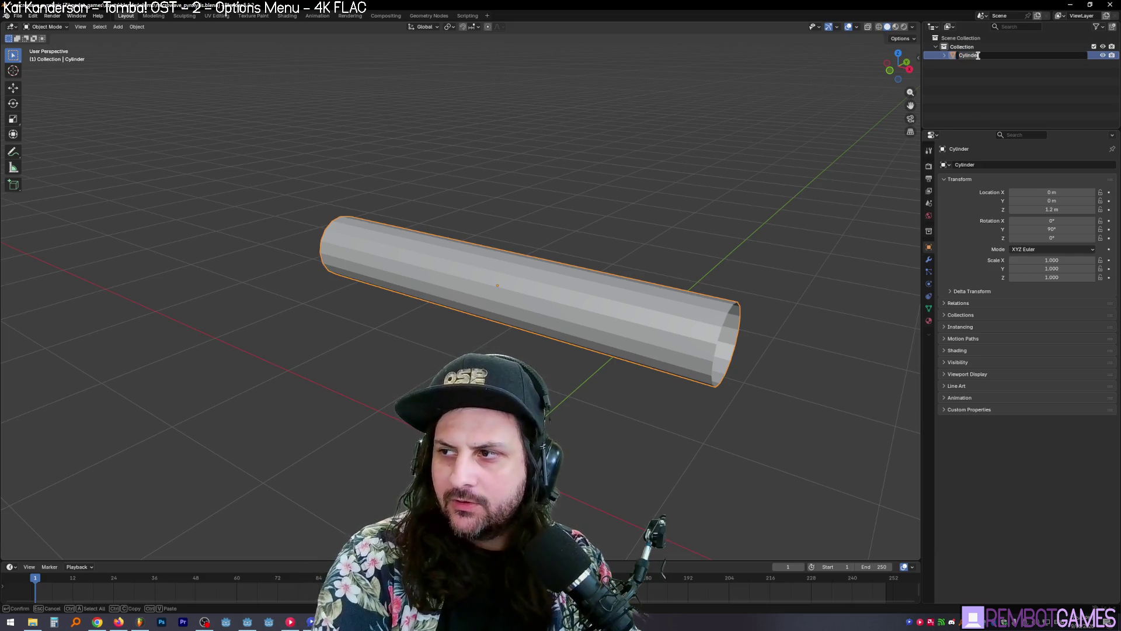
type("Chassier")
key("Return")
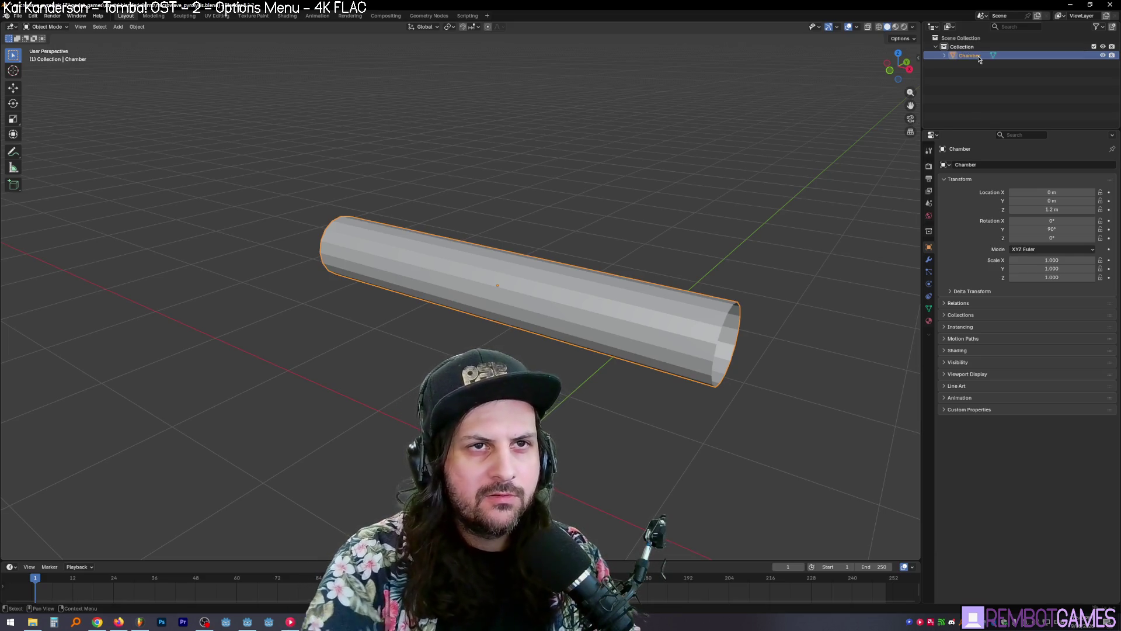
left_click(946, 56)
double_click(980, 65)
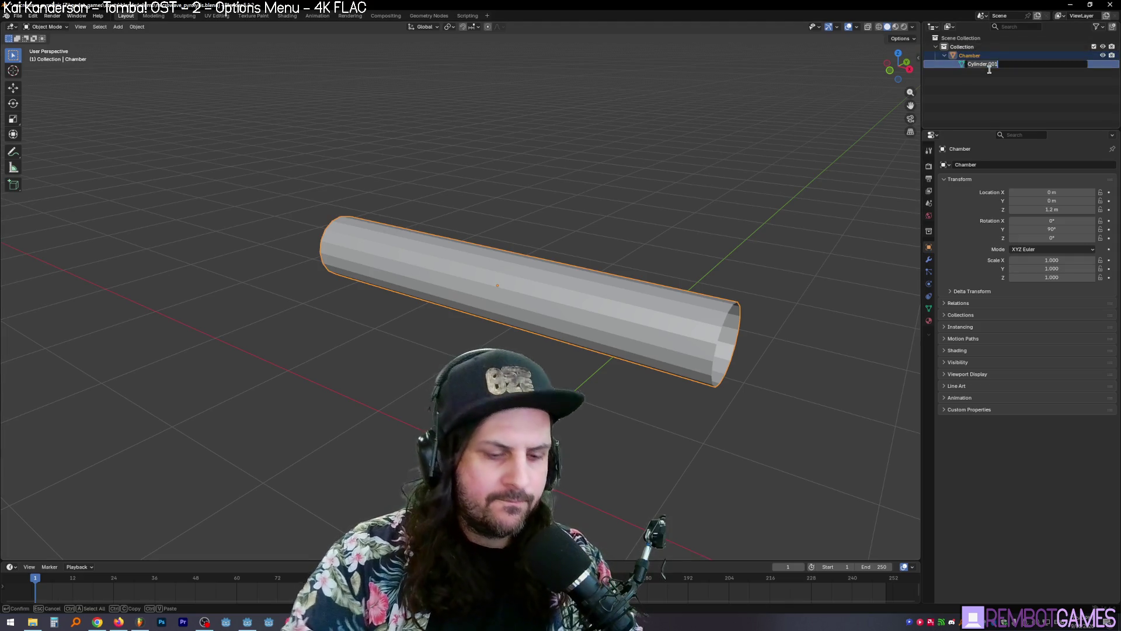
type("ber")
key("Return")
Step: Apply Shade Auto Smooth to the Chamber and check its wireframe
mouse_move(916, 119)
middle_mouse_down()
mouse_move(932, 123)
mouse_move(630, 277)
mouse_move(645, 243)
mouse_move(545, 300)
mouse_move(578, 254)
mouse_move(581, 295)
mouse_move(657, 259)
middle_mouse_up()
right_click(593, 326)
left_click(589, 299)
key("Tab")
key("Tab")
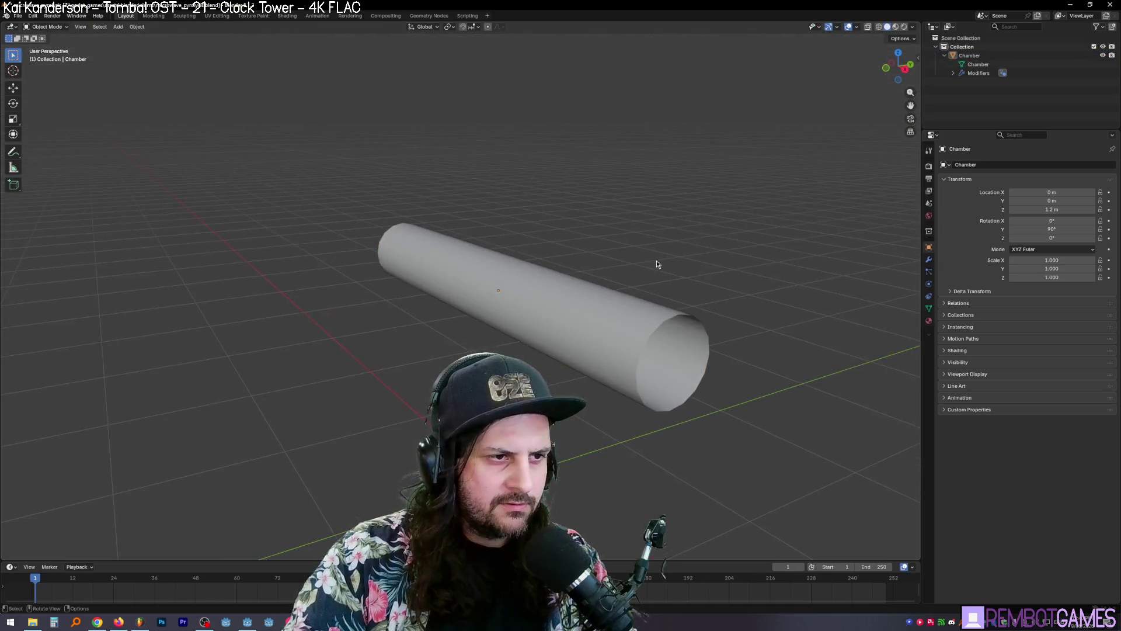
key("Tab")
key("Tab")
Step: Add a new material to the Chamber and name it BlackMetal
left_click(929, 321)
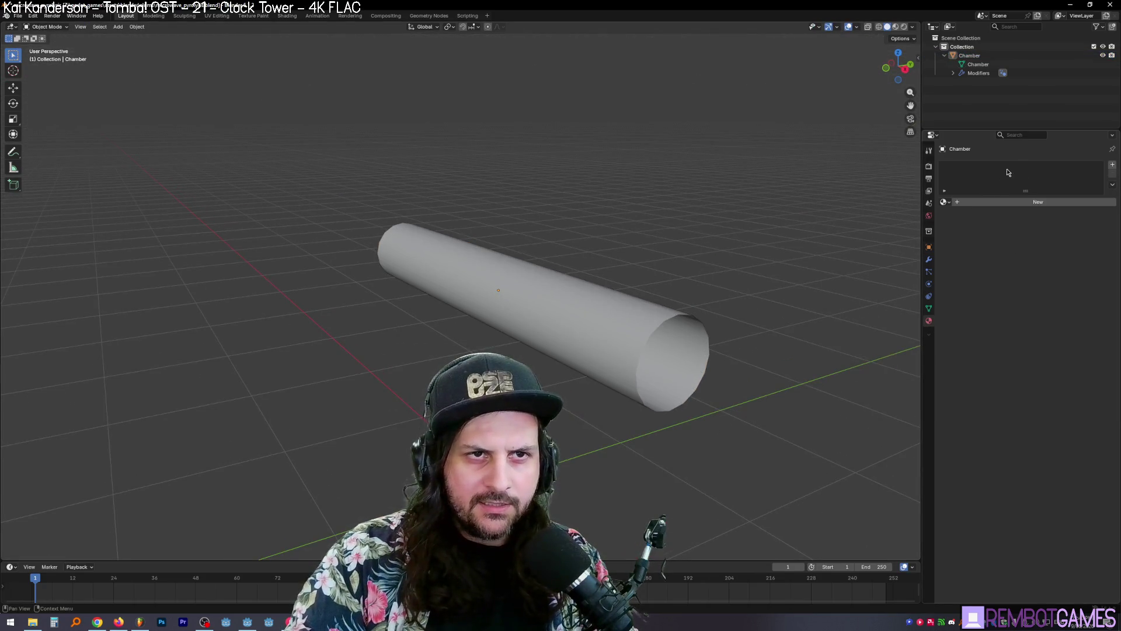
left_click(1112, 166)
left_click(1025, 202)
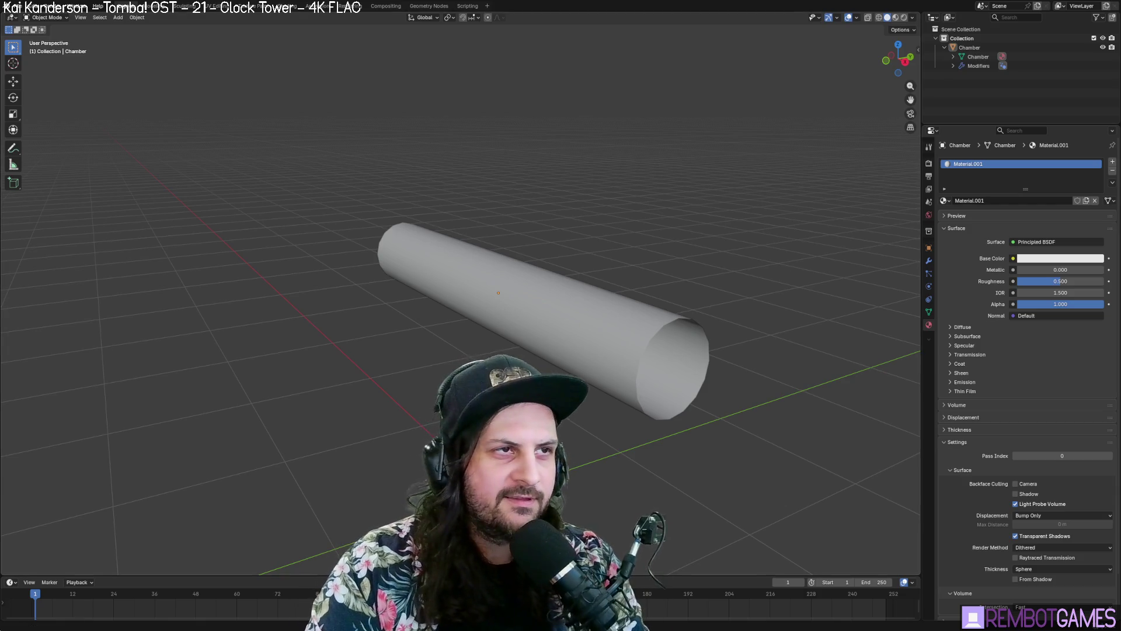
middle_click_drag(699, 268, 763, 261)
key("a")
double_click(1005, 201)
type("BlackMetal")
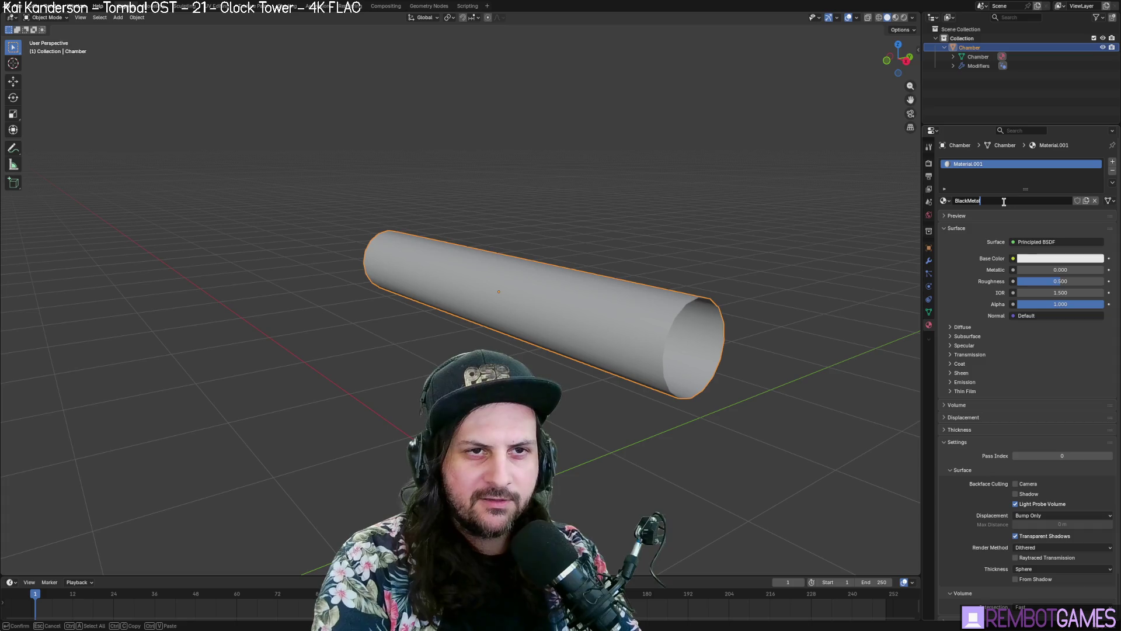
key("Return")
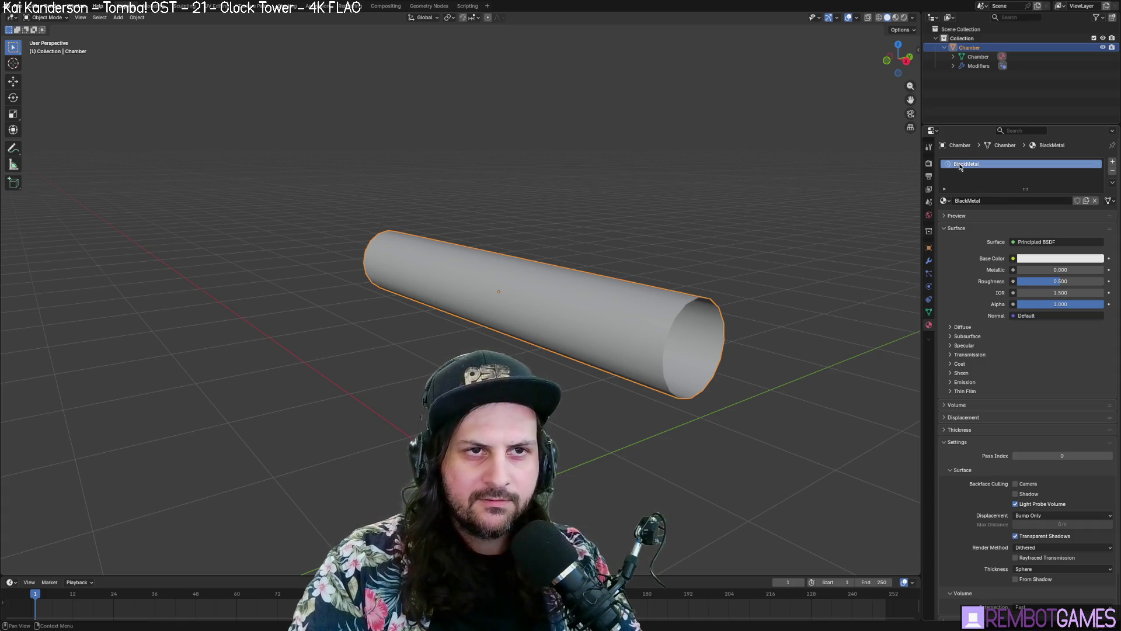
Step: Darken BlackMetal's base colour to near black, then select the whole tube mesh
left_click(1062, 258)
left_click_drag(1101, 148, 1097, 157)
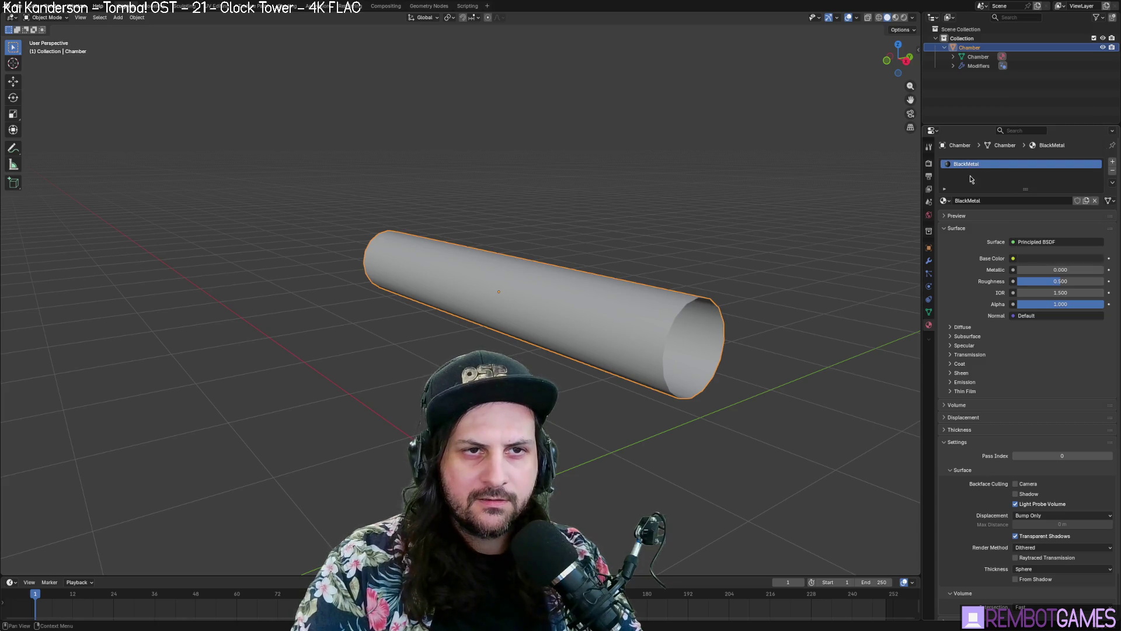
key("Tab")
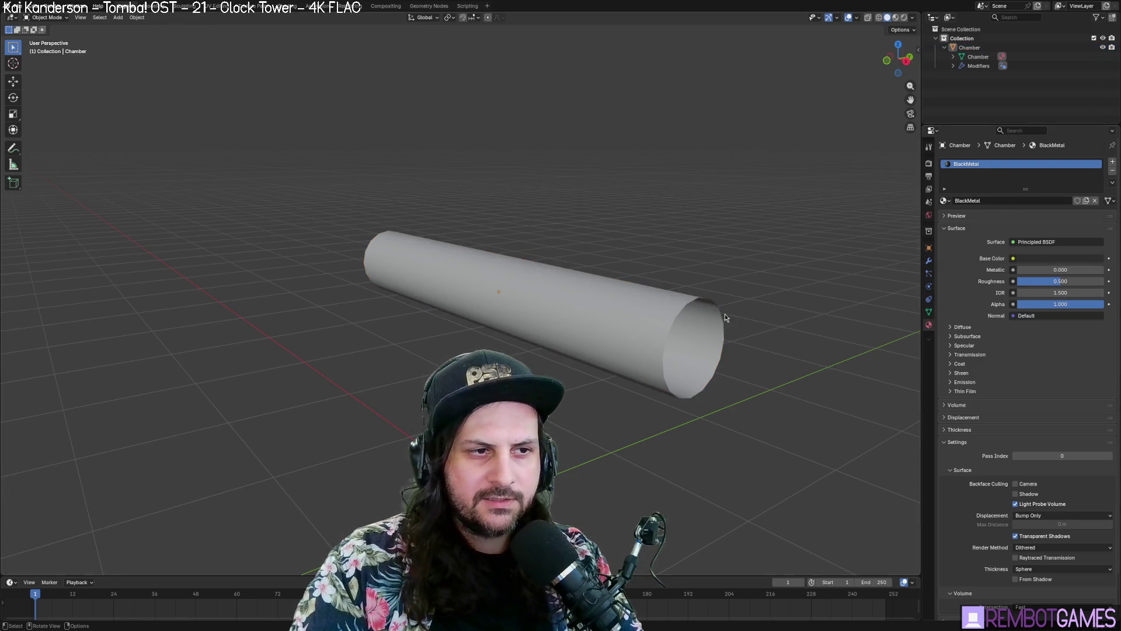
key("a")
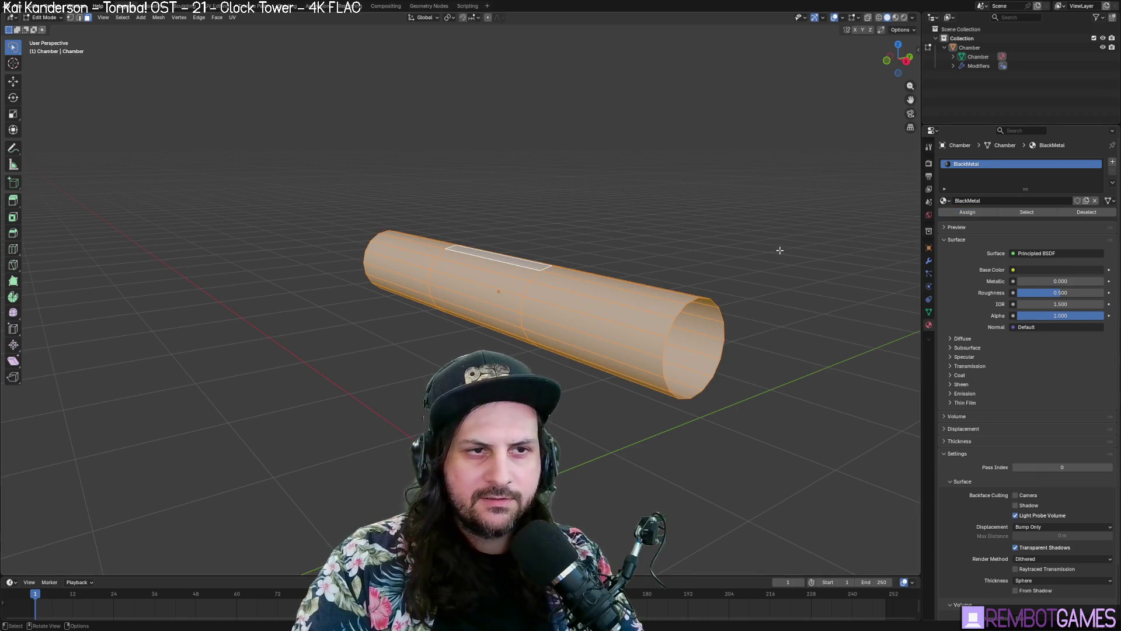
Step: Switch the viewport to Material Preview and orbit to see the dark tube and its hollow end
key("Tab")
middle_click_drag(780, 250, 841, 141)
left_click(896, 18)
key("s")
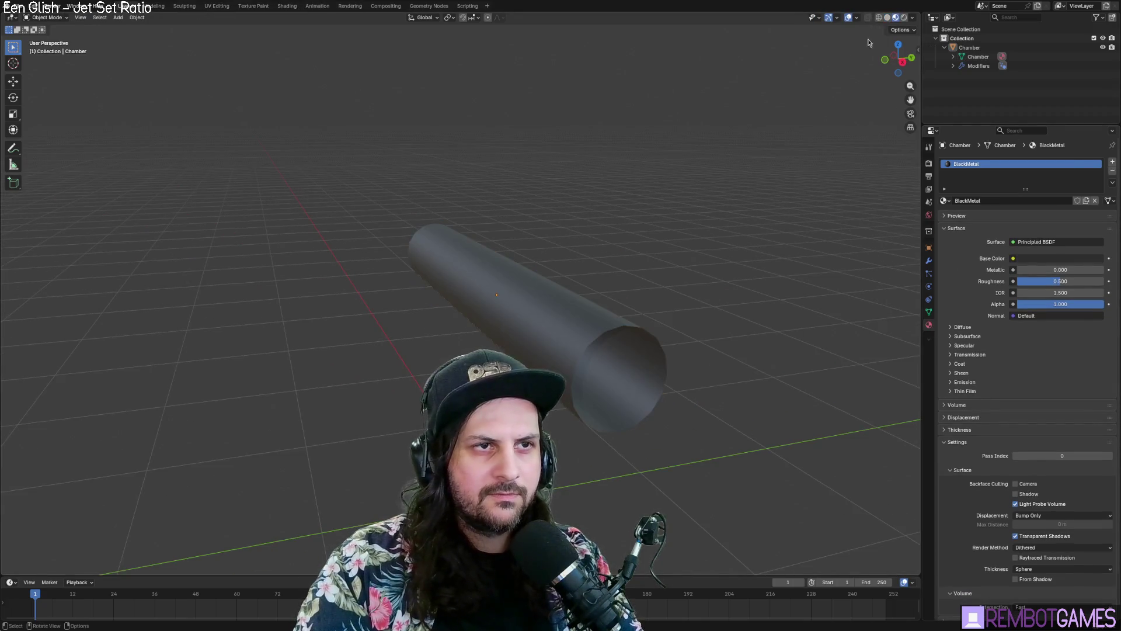
middle_click_drag(692, 255, 701, 260)
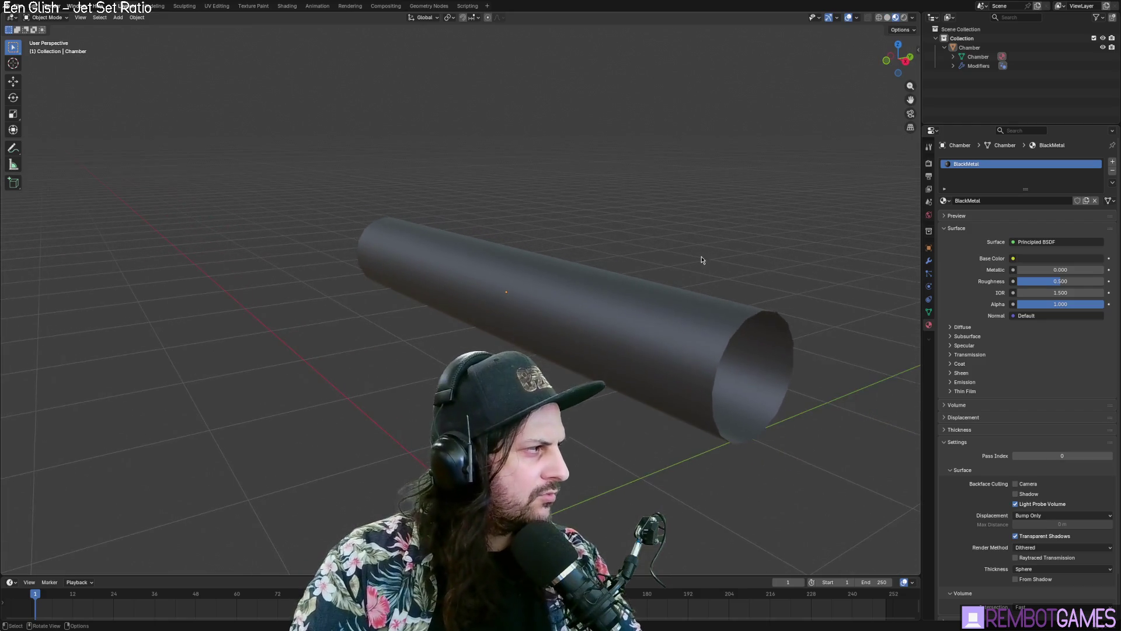
middle_click_drag(598, 232, 441, 204)
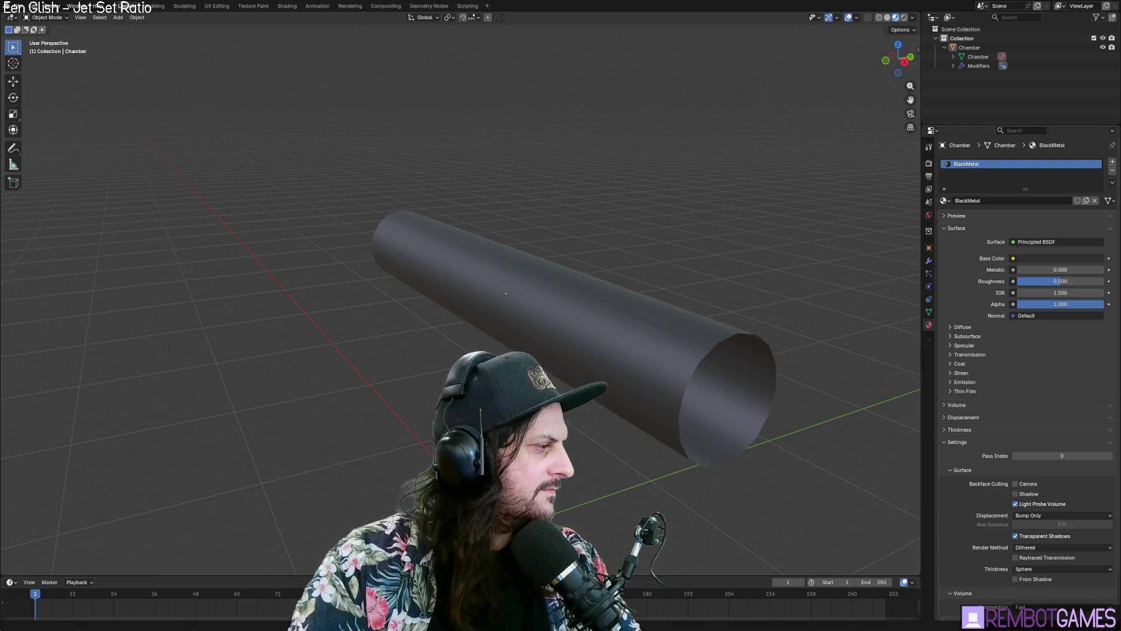
middle_click_drag(230, 79, 452, 163)
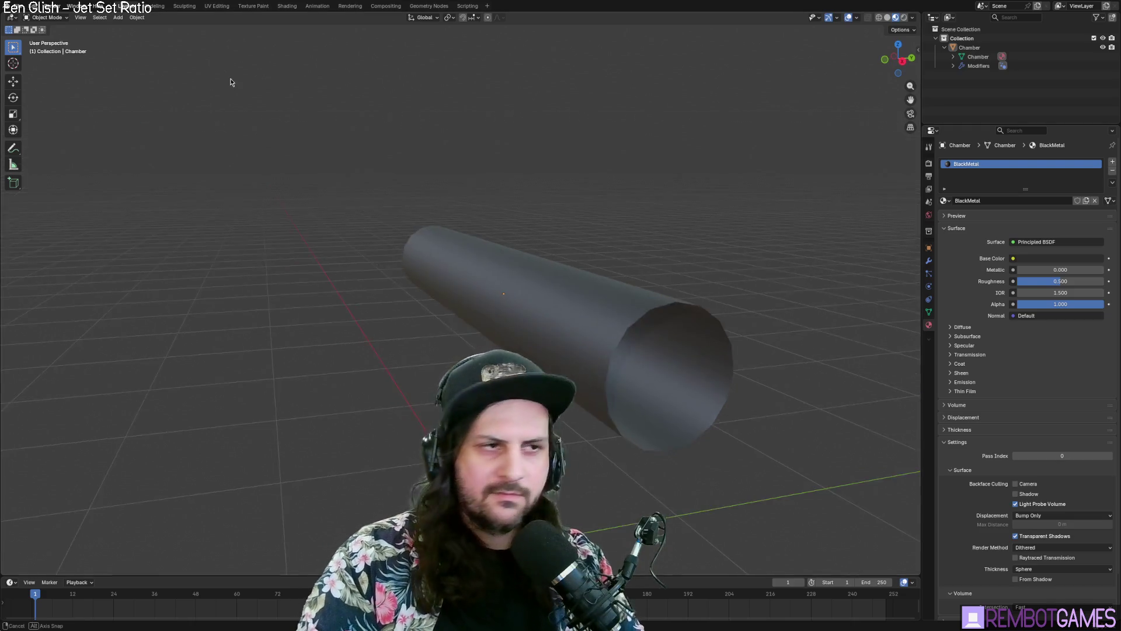
scroll(452, 163, "down", 3)
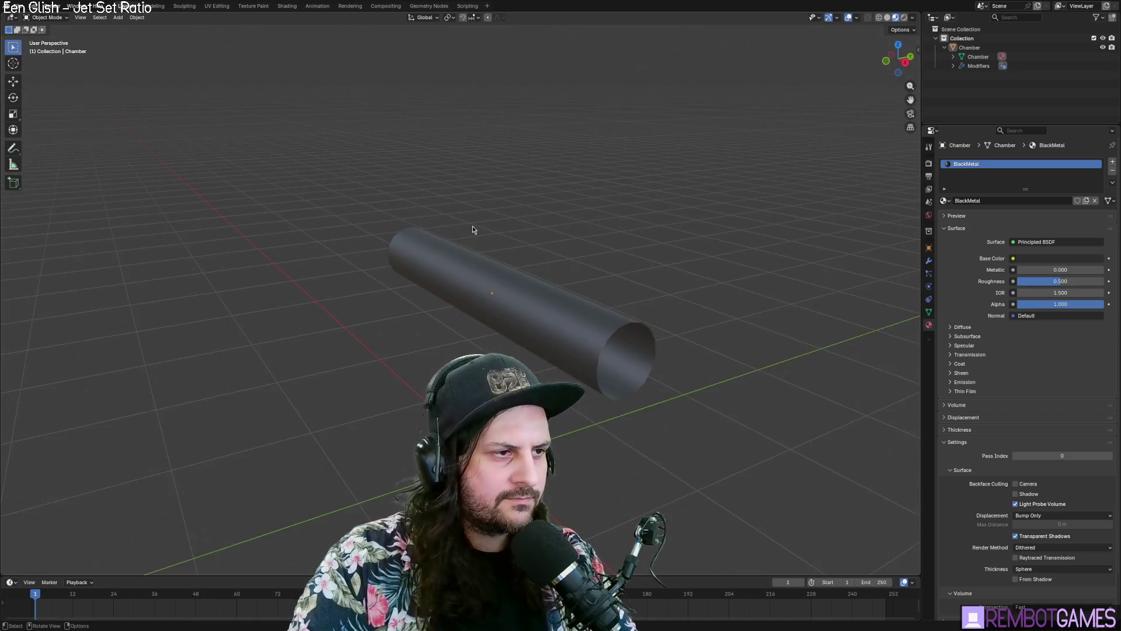
left_click(490, 261)
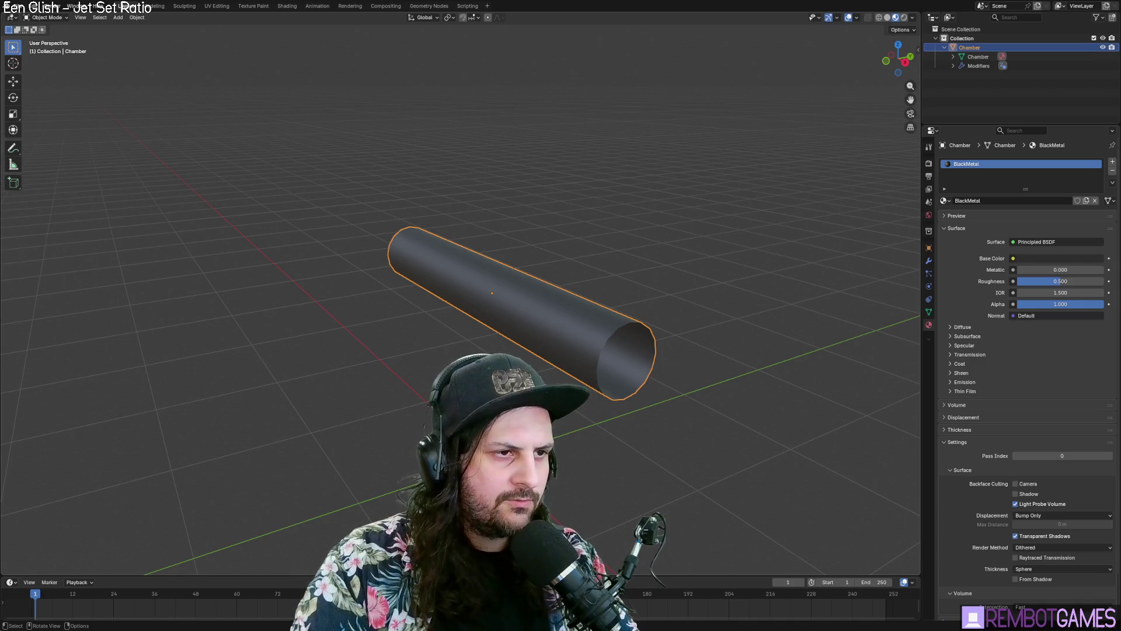
Step: Select the open end's rim loop and fill it with a cap face
mouse_move(526, 298)
middle_mouse_down()
mouse_move(614, 307)
mouse_move(695, 294)
middle_mouse_up()
key("grave")
left_click(660, 292)
key("Tab")
key("alt+a")
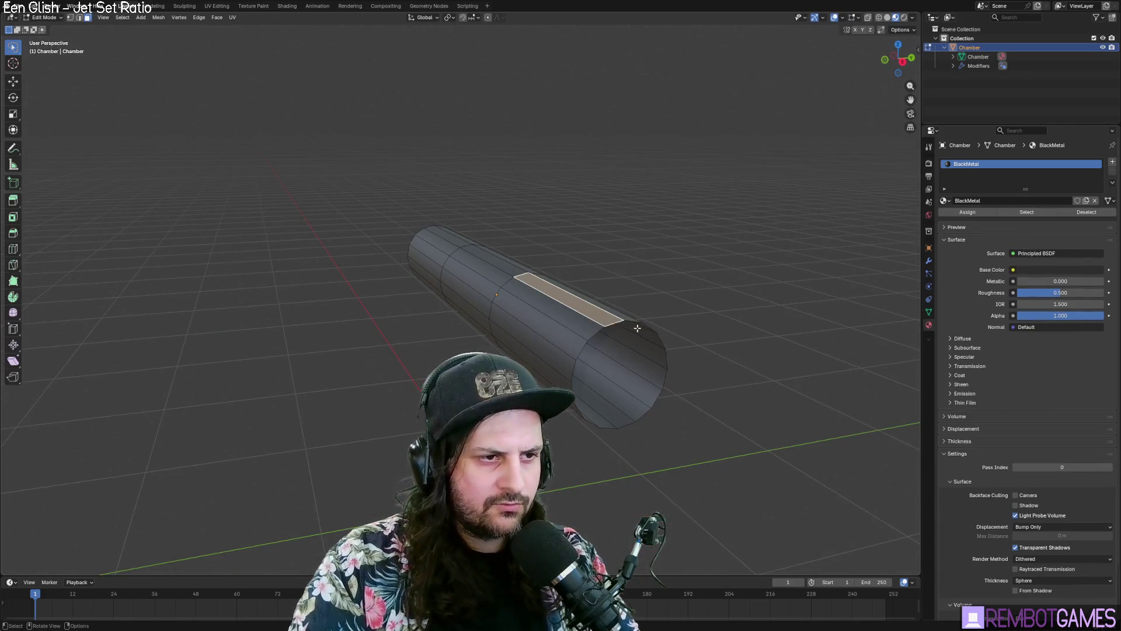
left_click(587, 341, "alt")
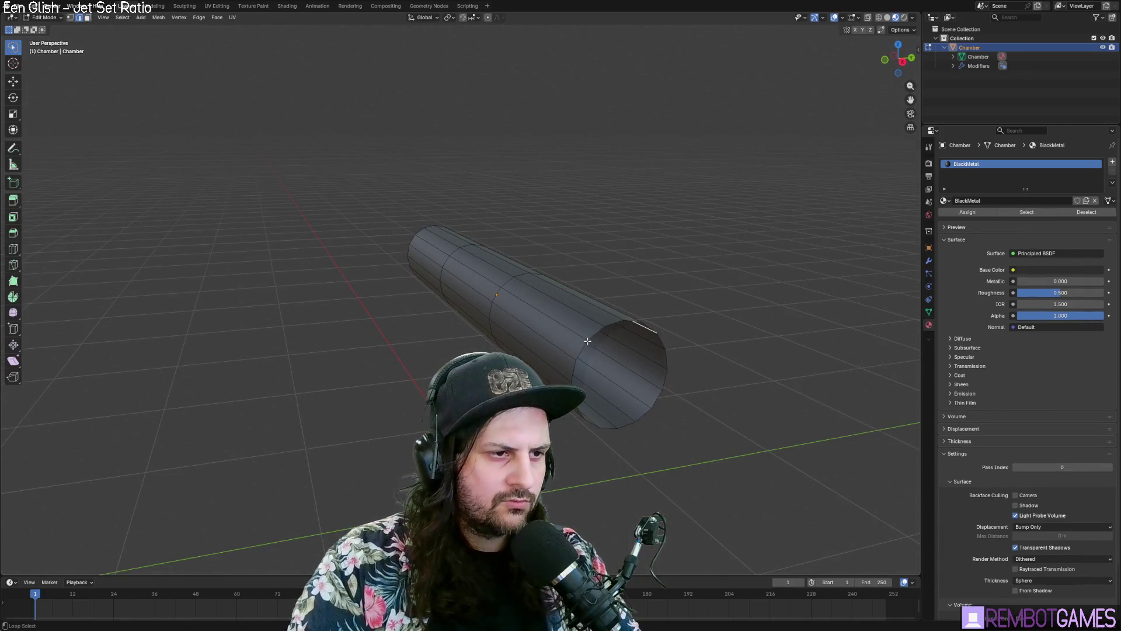
left_click(615, 319, "alt")
mouse_move(694, 356)
middle_mouse_down()
mouse_move(721, 375)
mouse_move(680, 343)
mouse_move(706, 333)
middle_mouse_up()
key("f")
Step: Add a second, empty material slot to the Chamber
left_click(1111, 163)
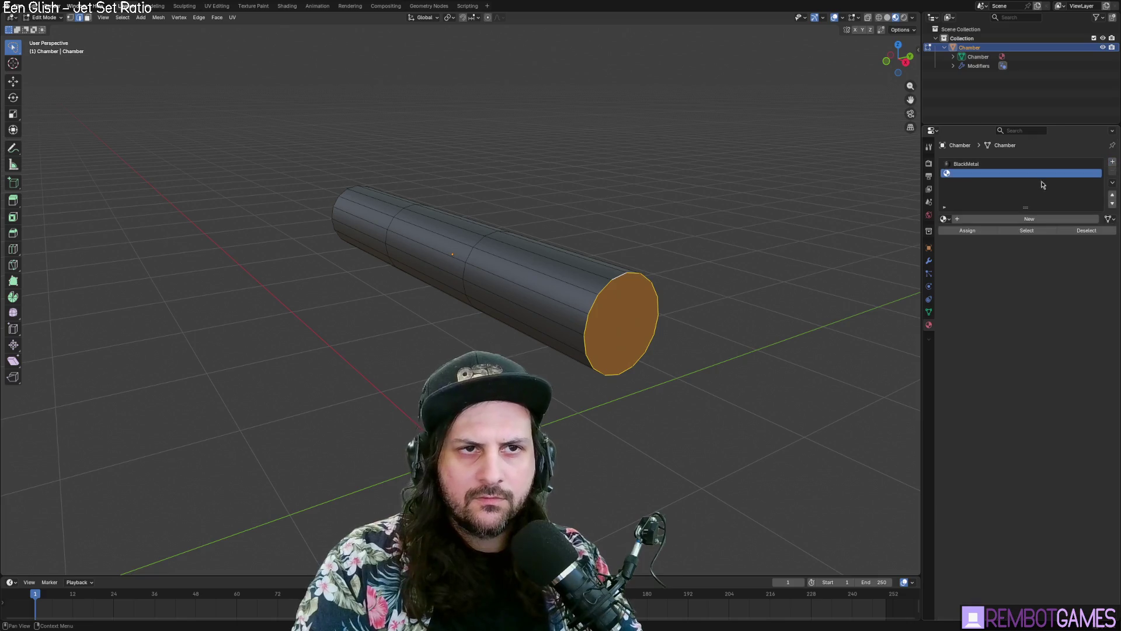
Step: Create SilverMetal with a light grey base colour and raised Metallic around 0.443
left_click(972, 219)
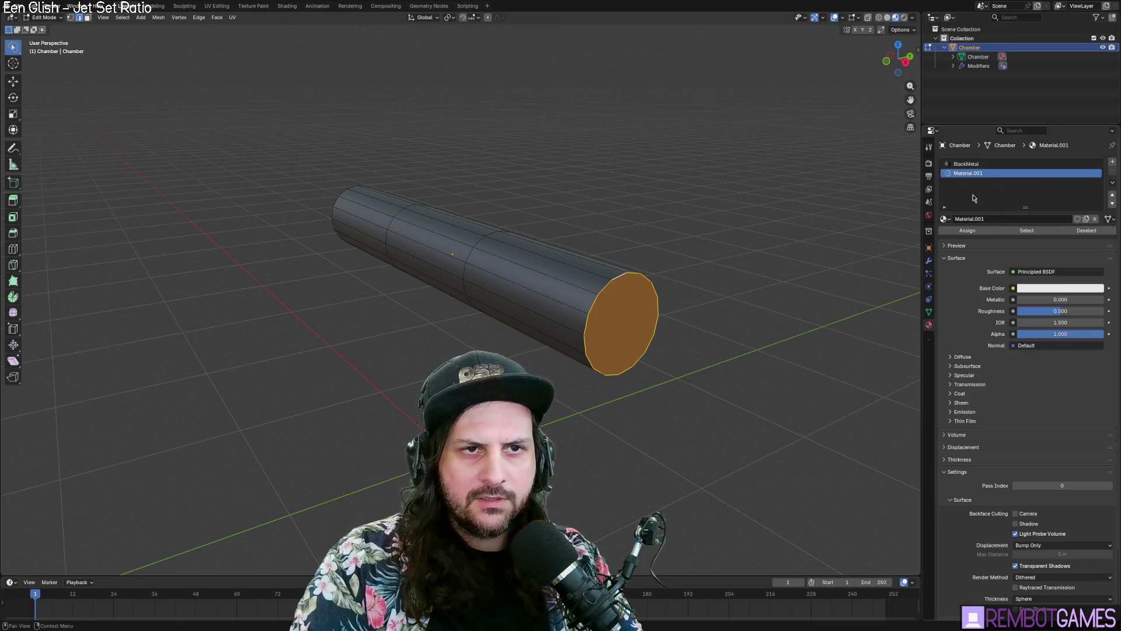
type("SilverMetal")
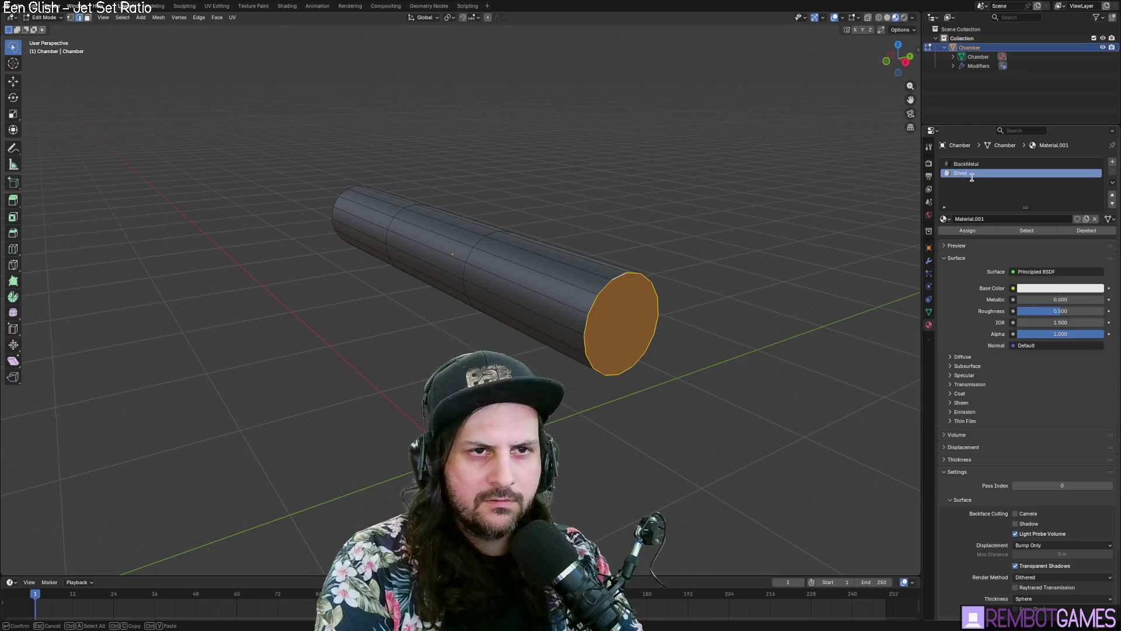
key("Return")
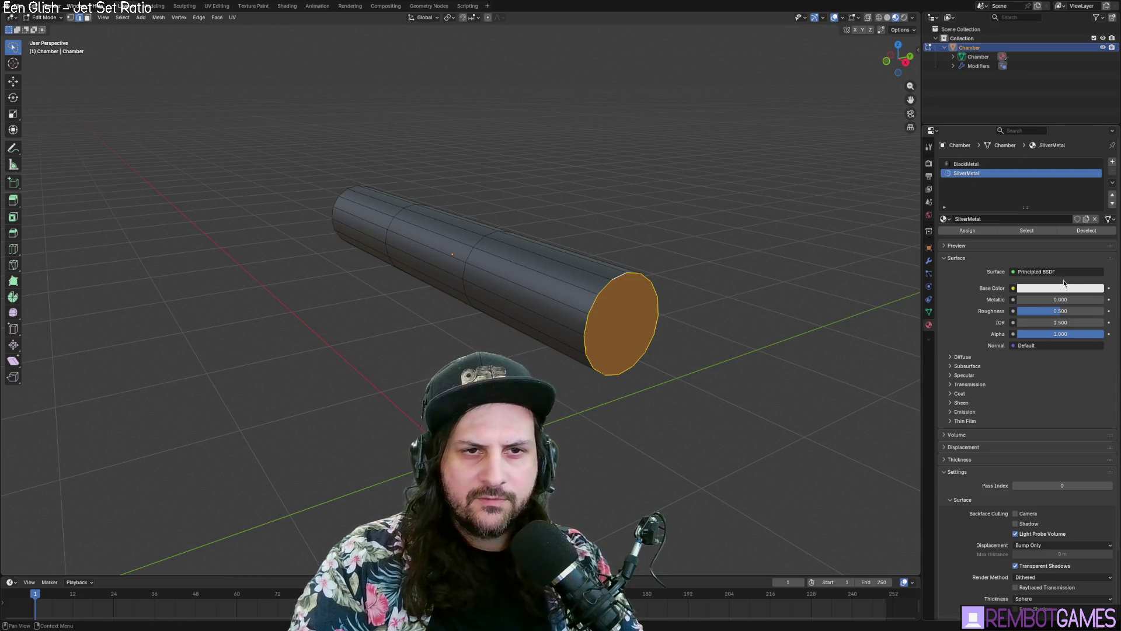
left_click(1060, 287)
left_click_drag(1098, 139, 1098, 145)
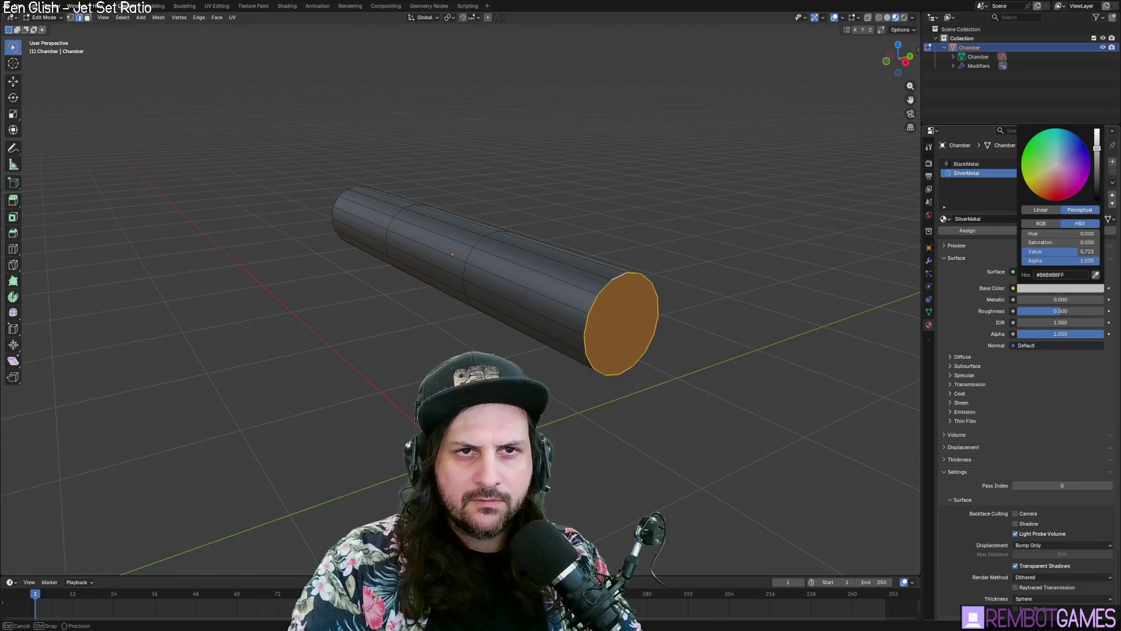
left_click_drag(1022, 300, 1048, 309)
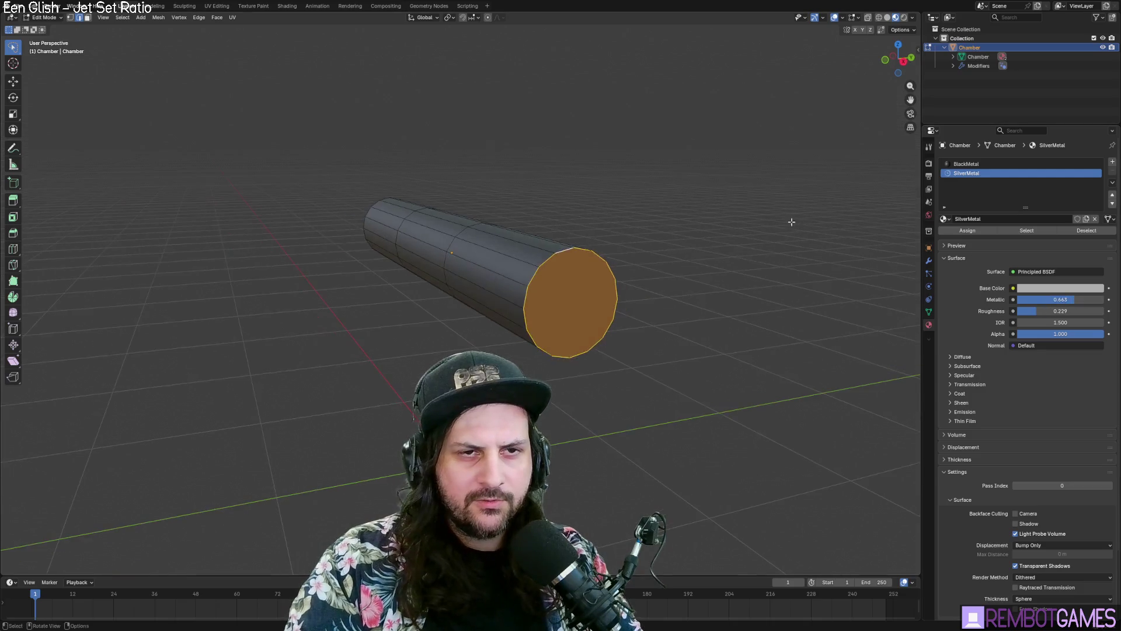
Step: Assign SilverMetal to the end cap face and check it shaded in object mode
left_click(956, 231)
key("Tab")
mouse_move(744, 290)
middle_mouse_down()
mouse_move(694, 278)
mouse_move(713, 266)
middle_mouse_up()
key("Tab")
key("ctrl+e")
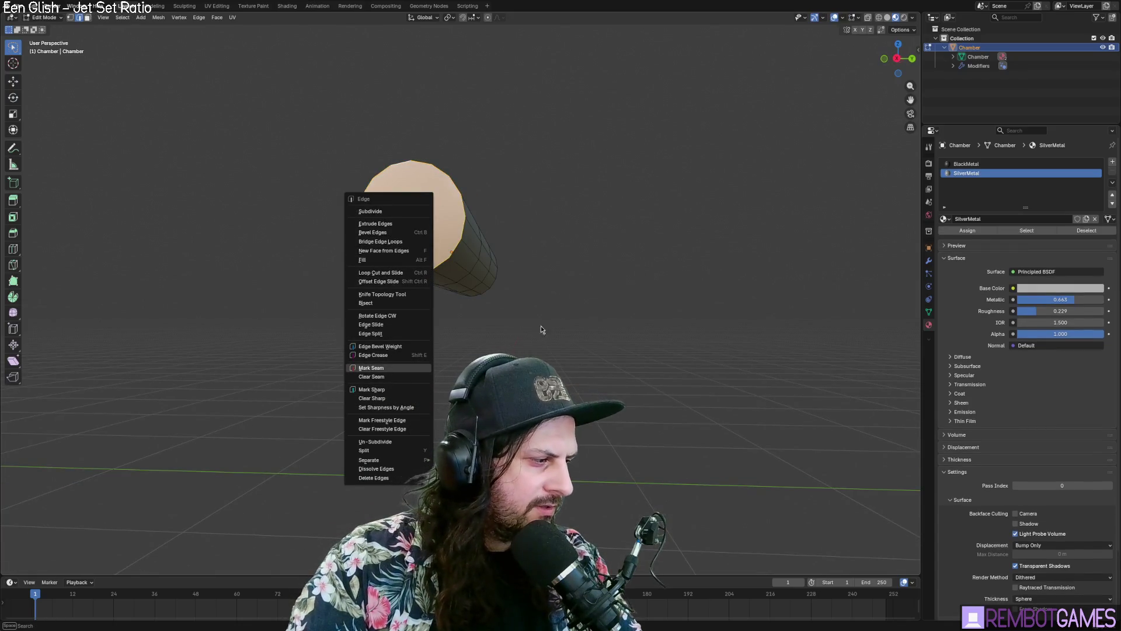
Step: Select the end cap face and orbit until the cap faces the view
key("Escape")
middle_click_drag(590, 294, 582, 305)
key("Tab")
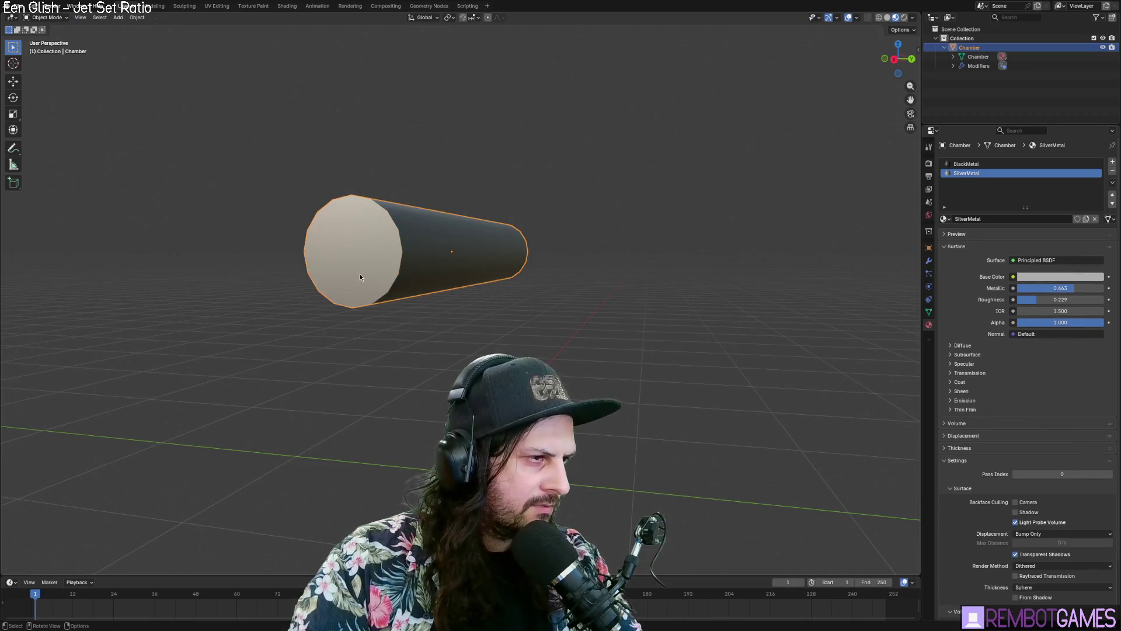
key("Tab")
left_click(338, 249)
right_click(338, 250)
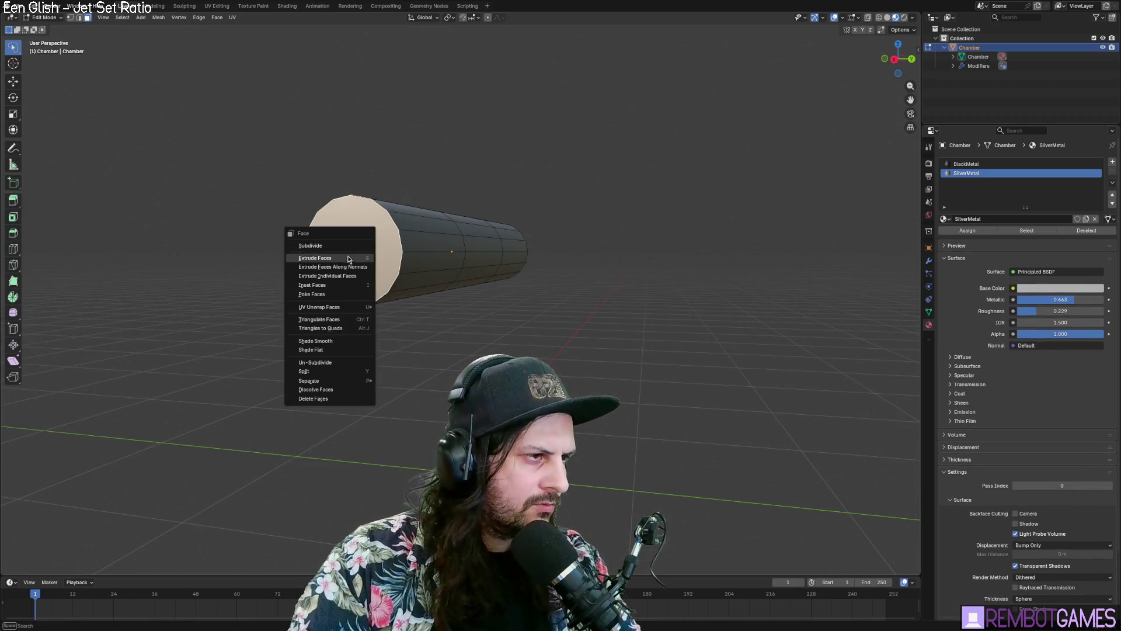
key("Escape")
key("Tab")
mouse_move(456, 290)
middle_mouse_down()
mouse_move(471, 332)
mouse_move(567, 321)
middle_mouse_up()
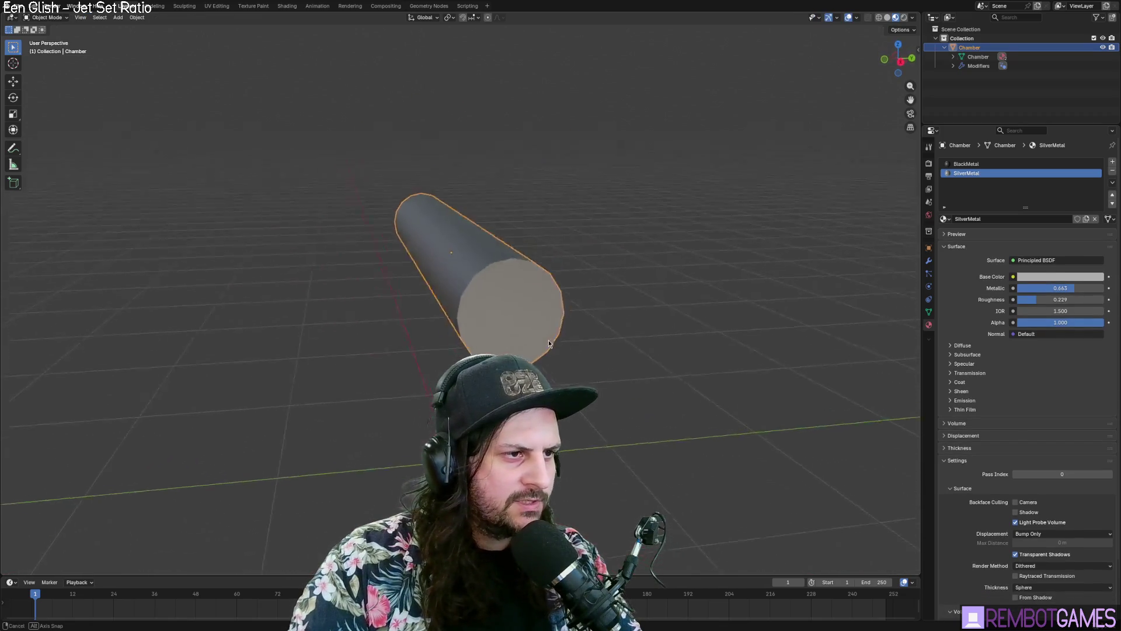
mouse_move(566, 321)
middle_mouse_down()
mouse_move(568, 347)
mouse_move(598, 364)
mouse_move(601, 388)
middle_mouse_up()
key("Tab")
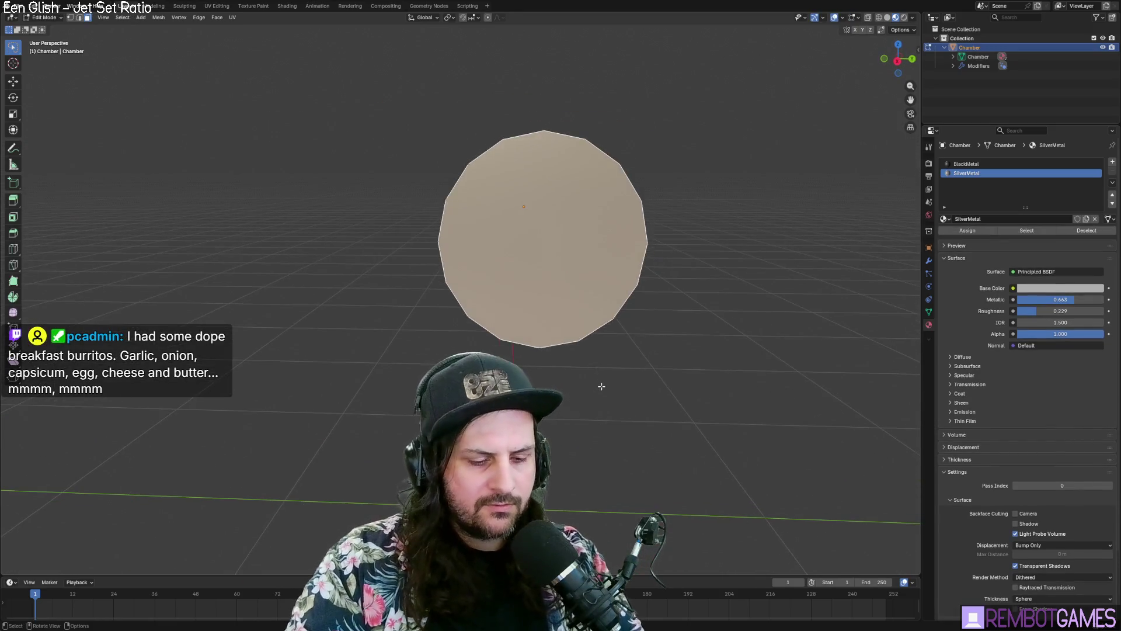
Step: Knife a vertical and a horizontal cut vertex-to-vertex across the cap, then triangulate it
key("k")
middle_click_drag(546, 134, 558, 202)
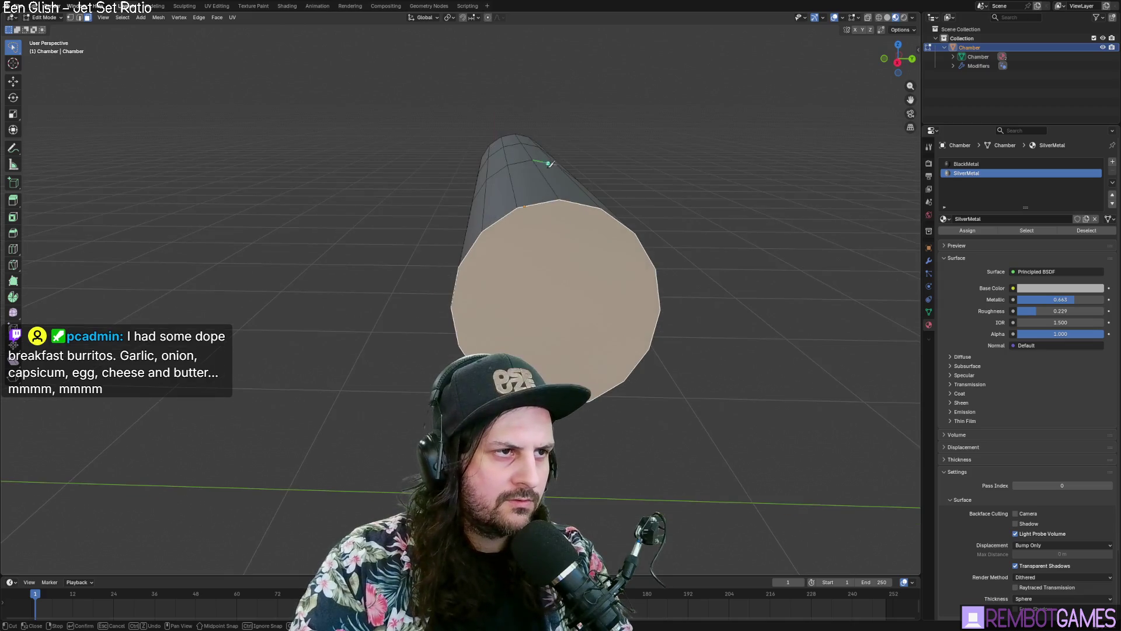
left_click(558, 202)
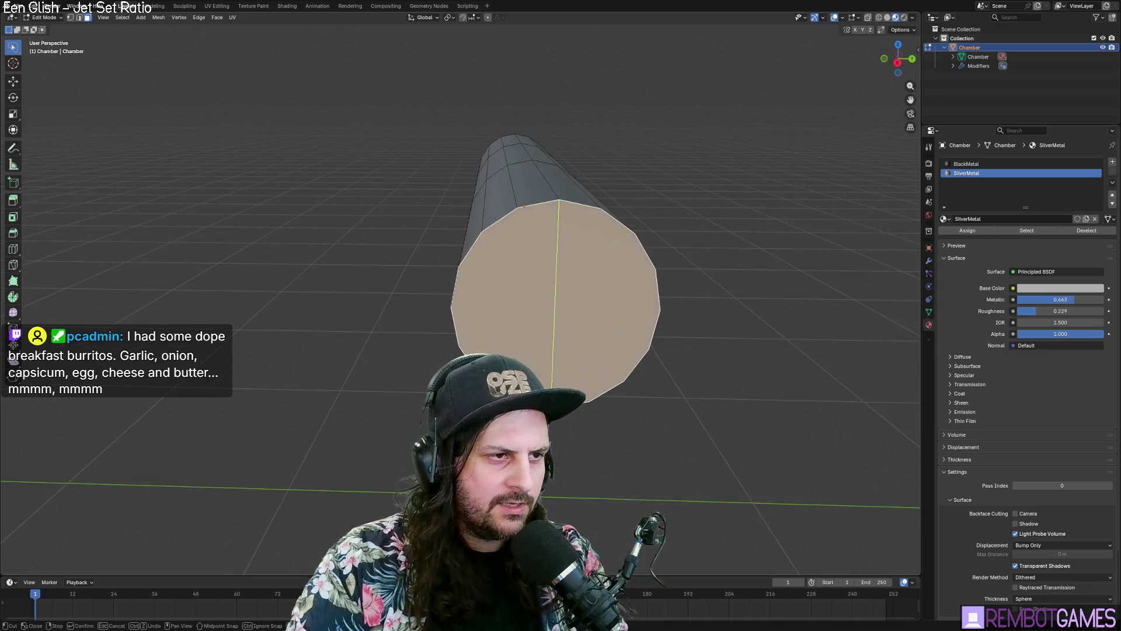
left_click(553, 387)
mouse_move(553, 388)
middle_mouse_down()
mouse_move(561, 368)
mouse_move(526, 350)
middle_mouse_up()
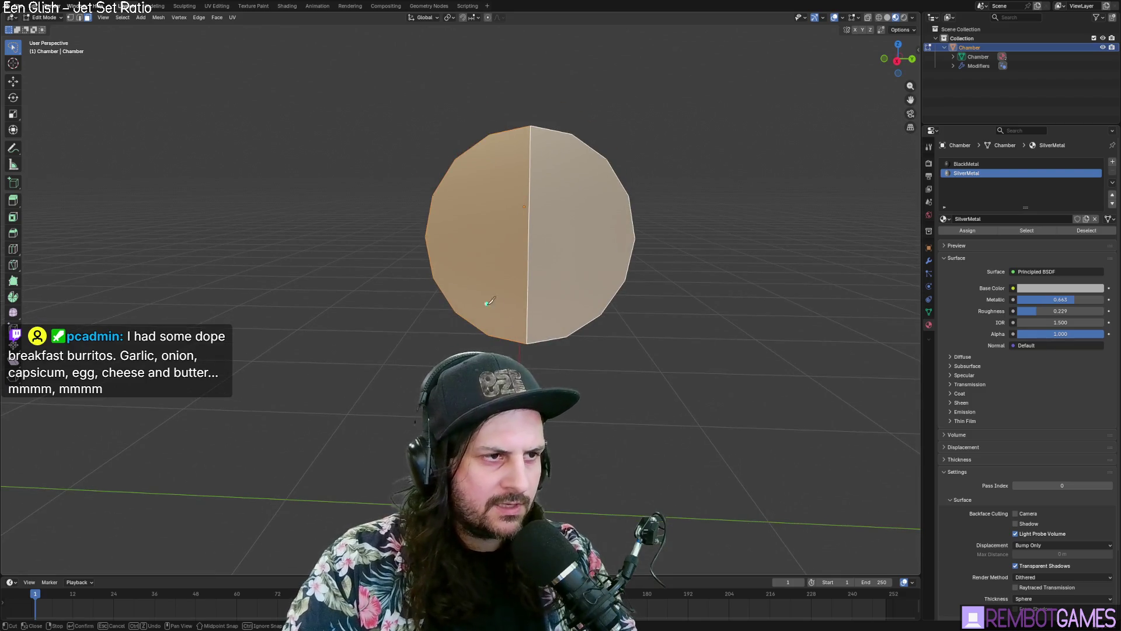
left_click(426, 237)
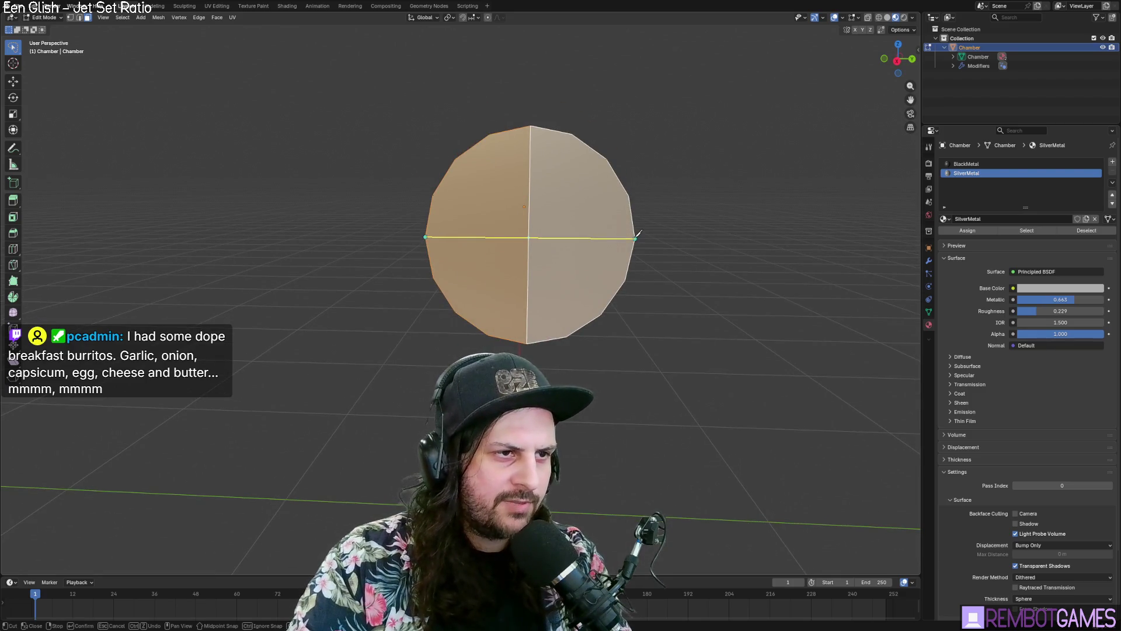
left_click(637, 236)
key("Return")
right_click(537, 235)
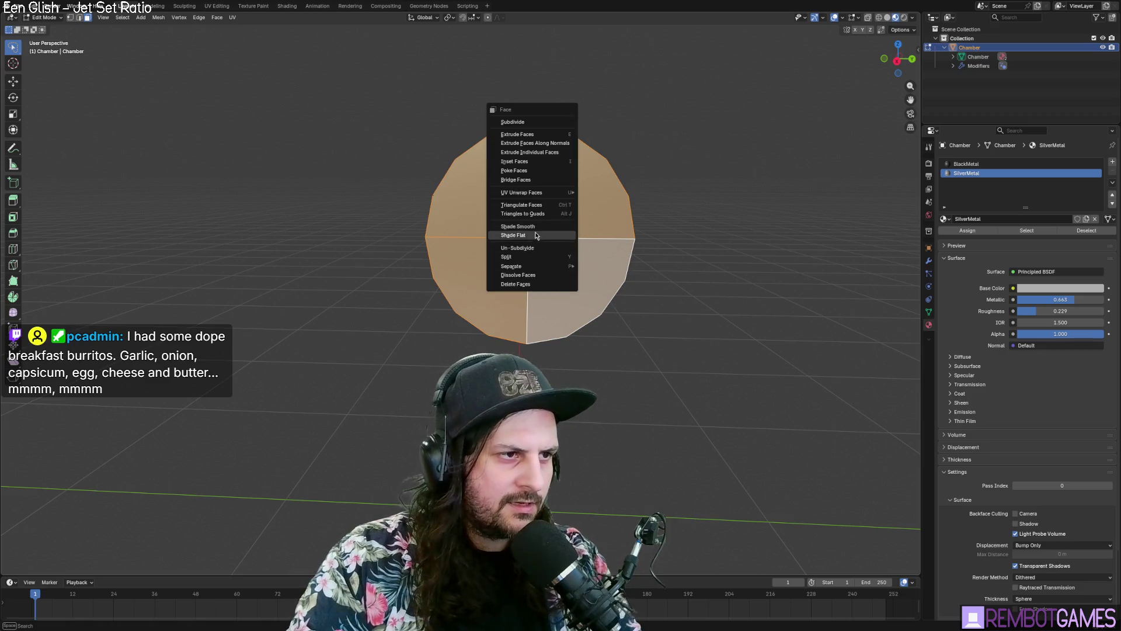
left_click(537, 205)
Step: Inset the triangulated cap faces to leave a rim around the edge
middle_click_drag(538, 204, 500, 215)
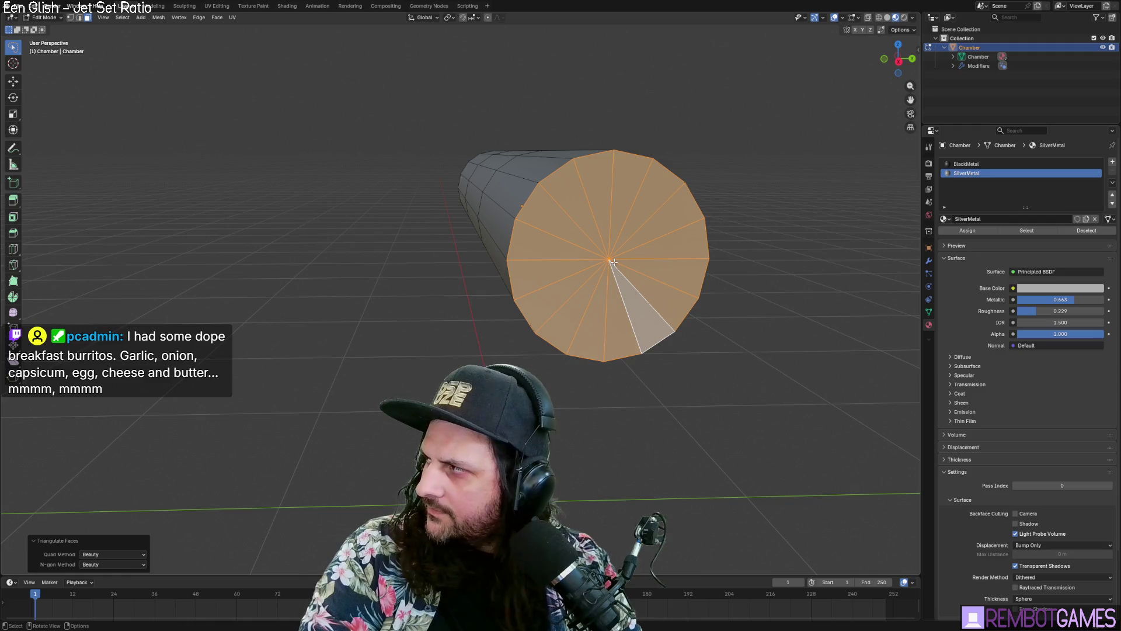
mouse_move(613, 261)
middle_mouse_down()
mouse_move(604, 267)
mouse_move(613, 268)
middle_mouse_up()
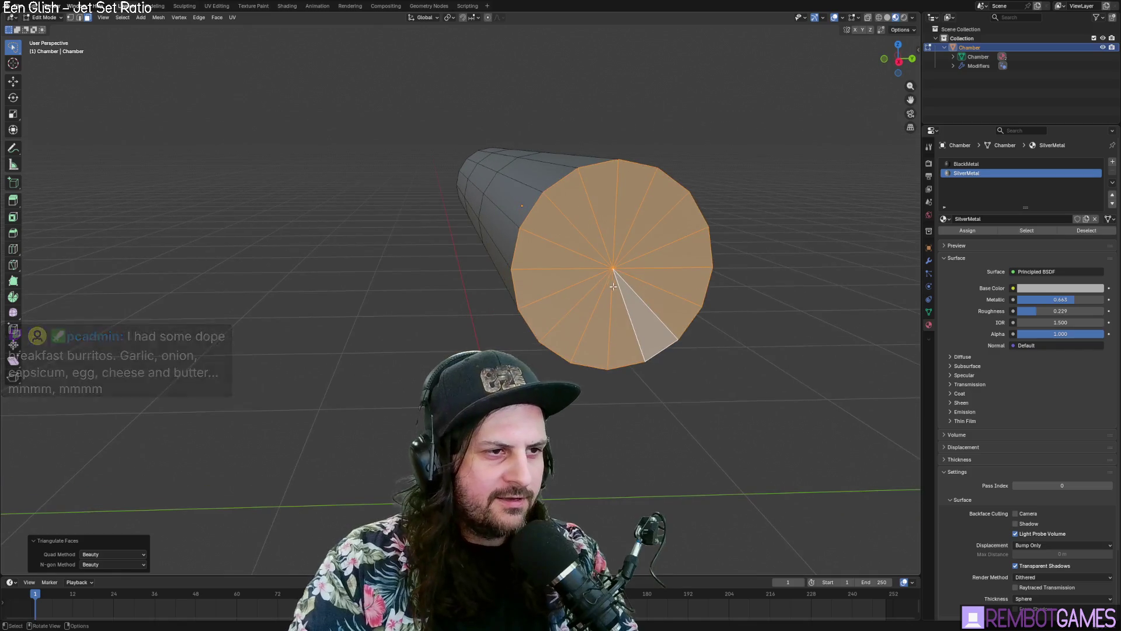
key("i")
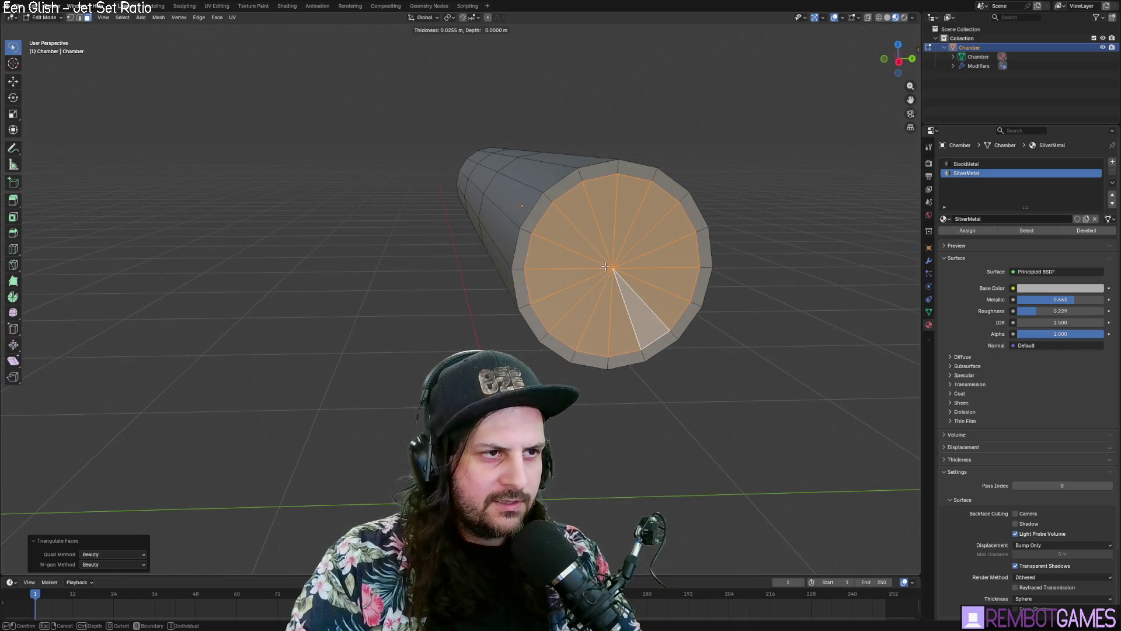
left_click(608, 274)
Step: Move the inner cap disc about 7 mm along the X axis of the tube
middle_click_drag(607, 273, 658, 291)
key("g")
key("x")
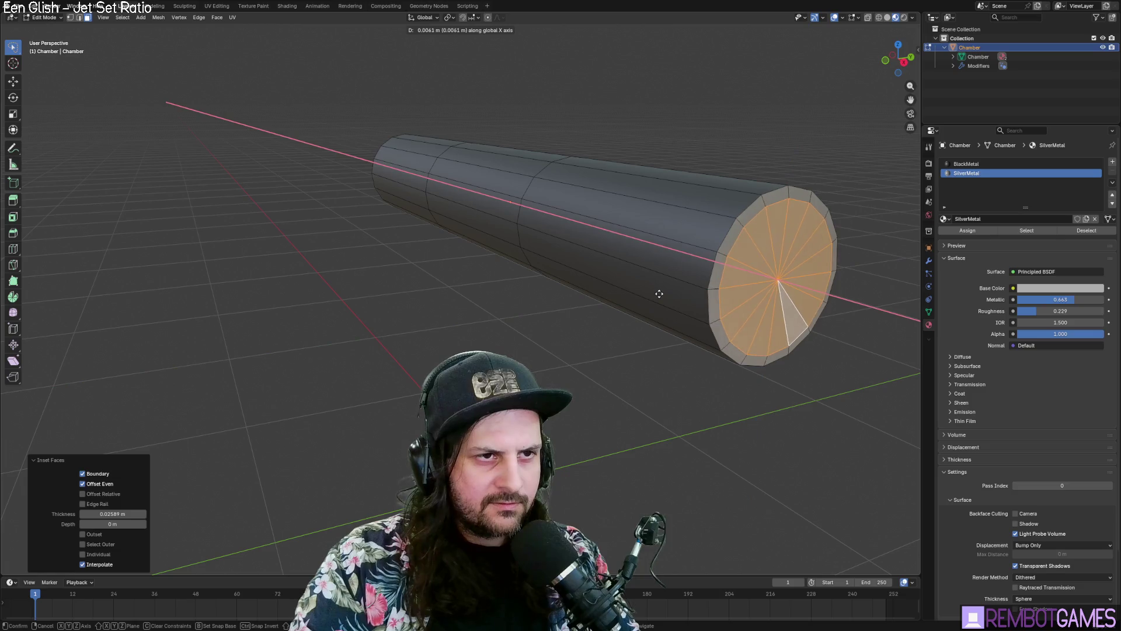
key("Escape")
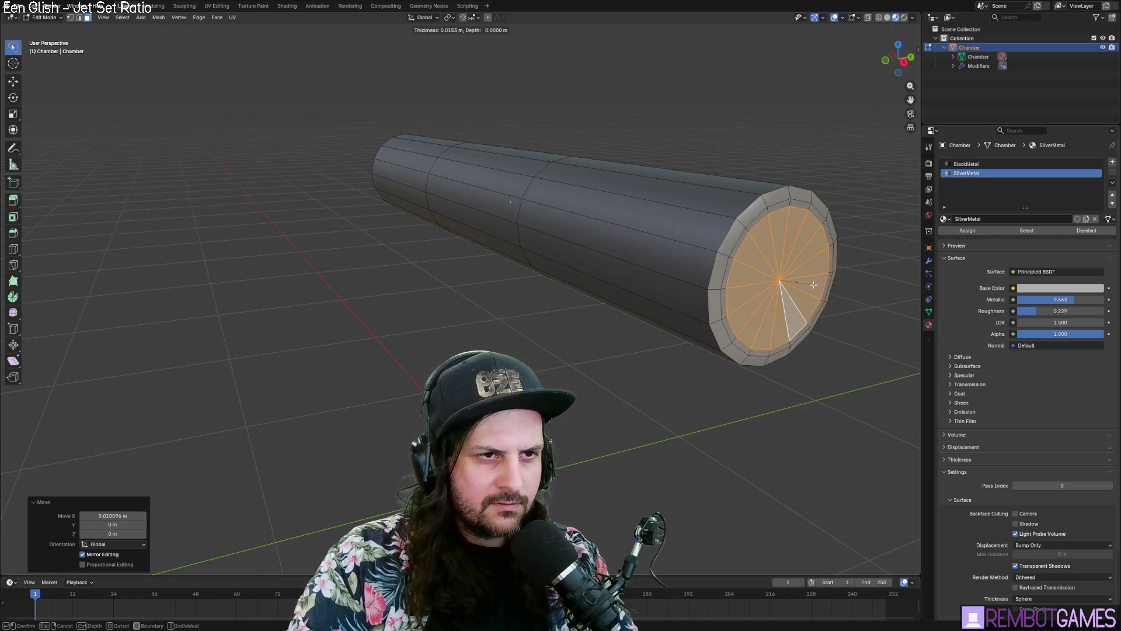
key("g")
key("x")
left_click(806, 291)
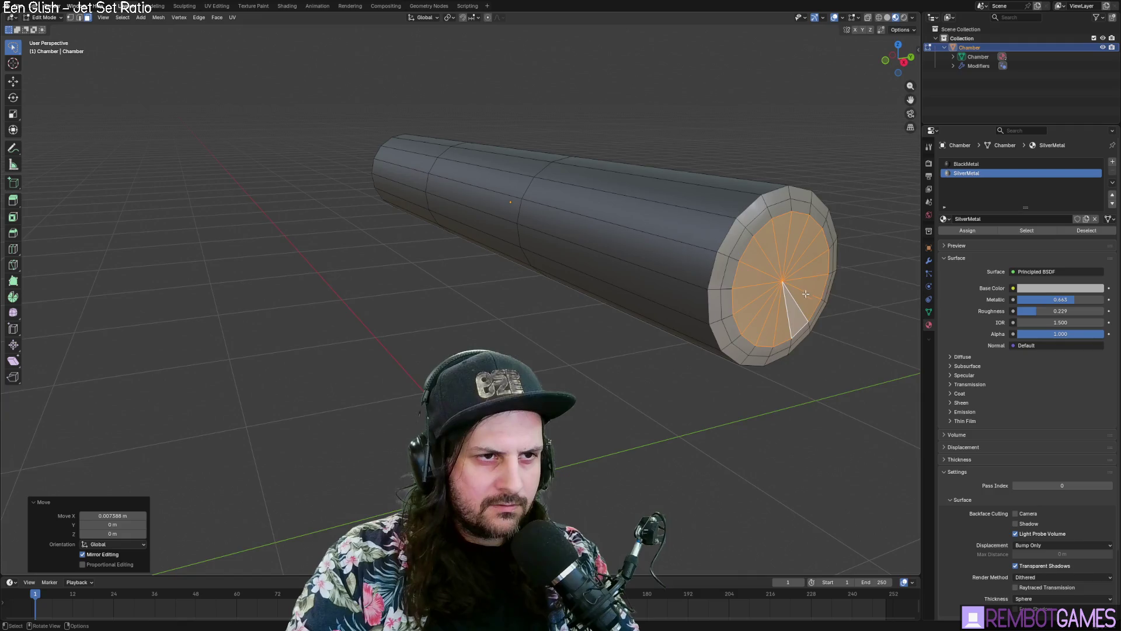
mouse_move(807, 292)
middle_mouse_down()
mouse_move(850, 295)
mouse_move(824, 303)
middle_mouse_up()
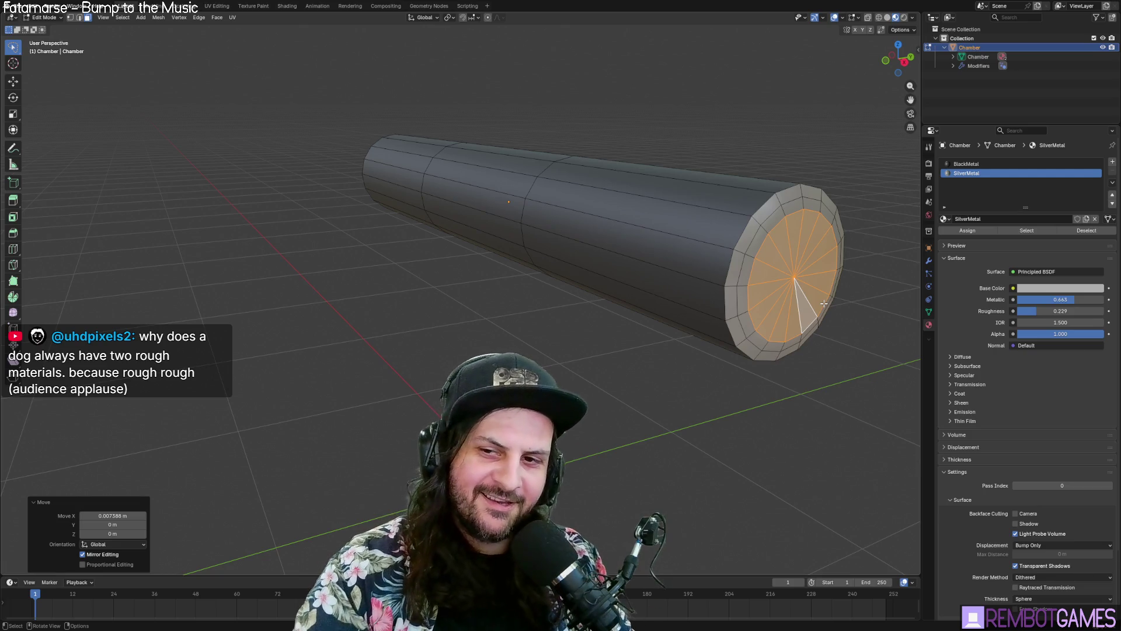
mouse_move(743, 214)
middle_mouse_down()
mouse_move(711, 294)
mouse_move(623, 313)
mouse_move(675, 357)
mouse_move(664, 369)
mouse_move(733, 395)
mouse_move(681, 382)
mouse_move(717, 392)
middle_mouse_up()
middle_click_drag(785, 376, 750, 358)
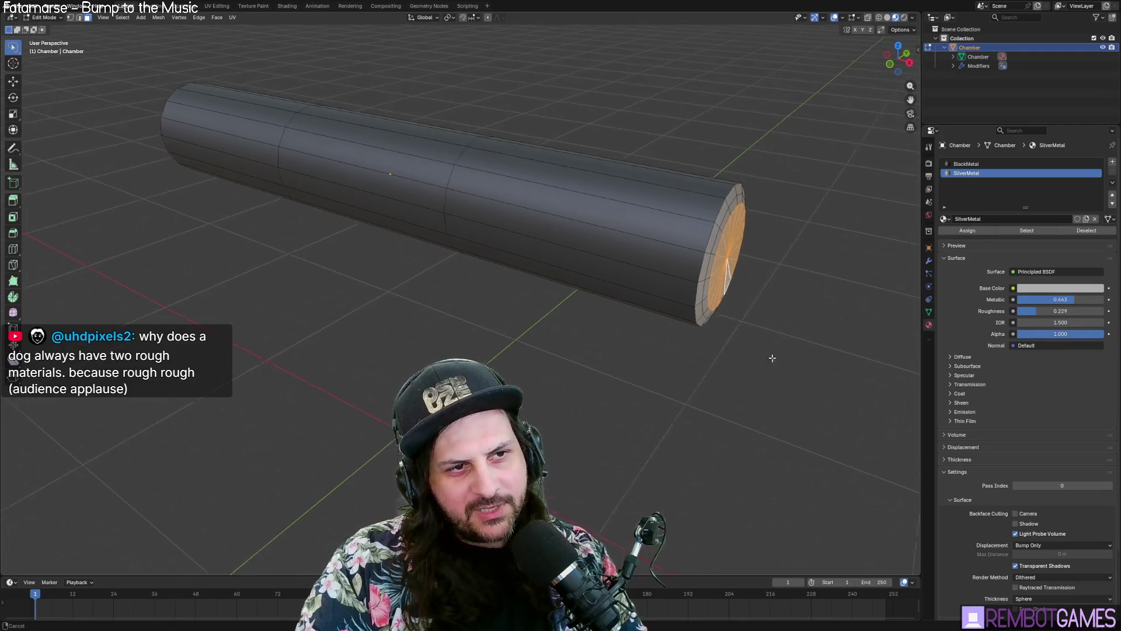
Step: Add an edge loop and slide it close to the tube's silver-capped rim
middle_click_drag(775, 329, 687, 322)
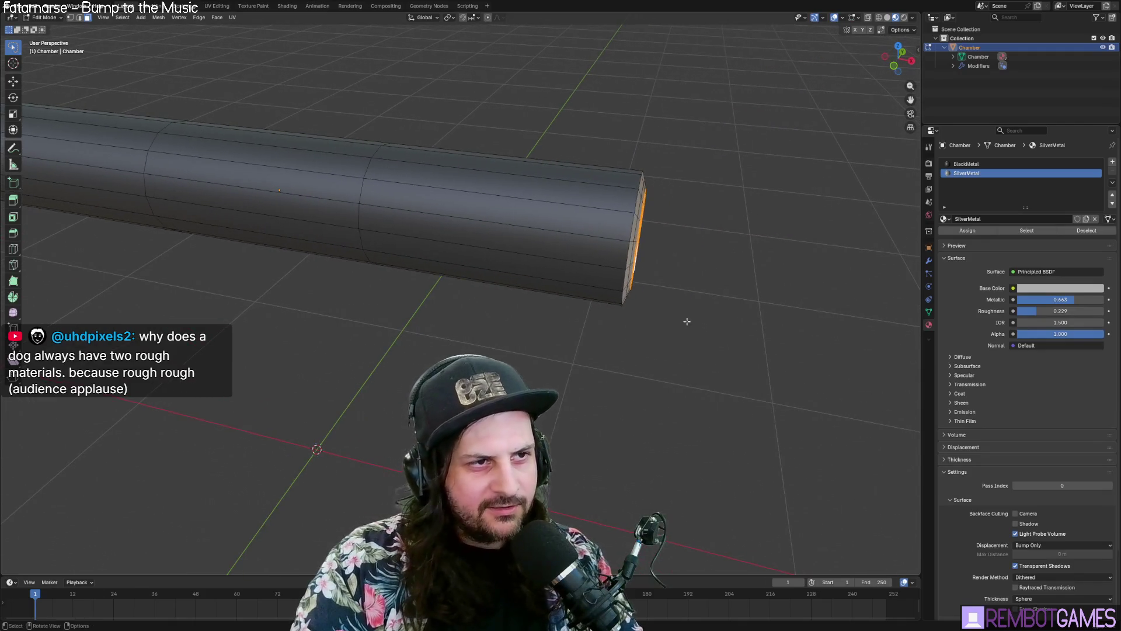
left_click(13, 250)
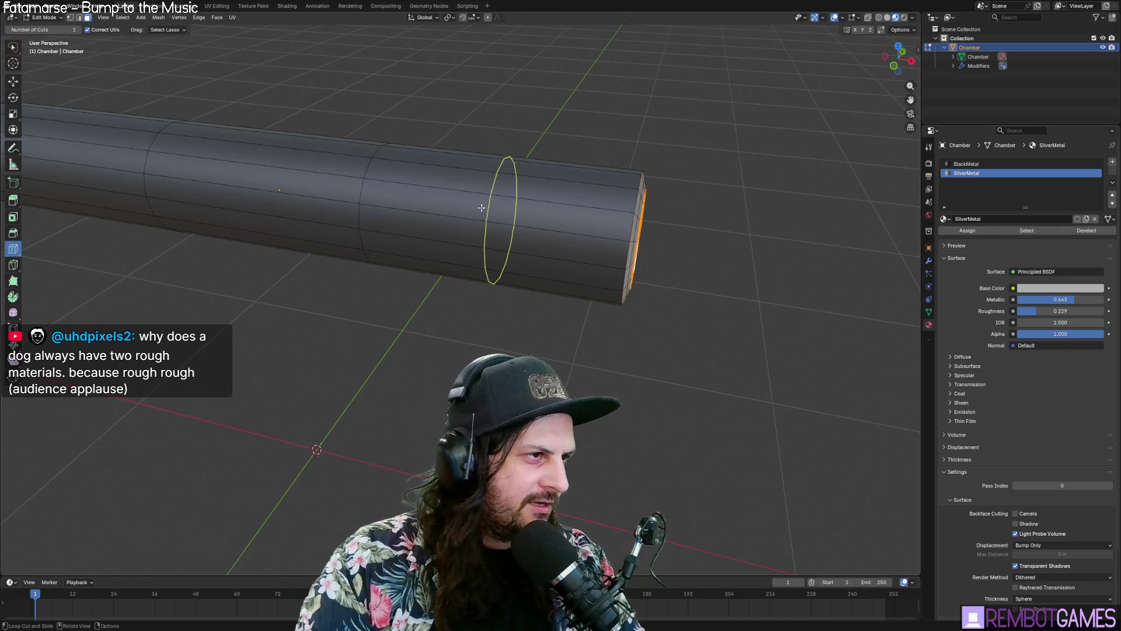
left_click_drag(504, 203, 589, 218)
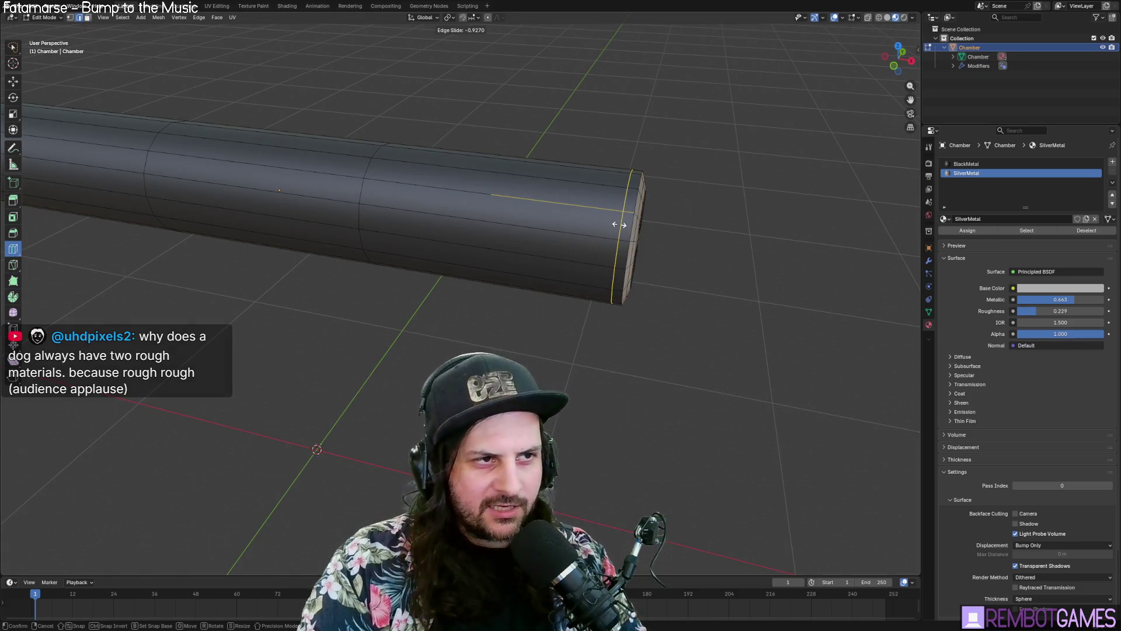
left_click(618, 225)
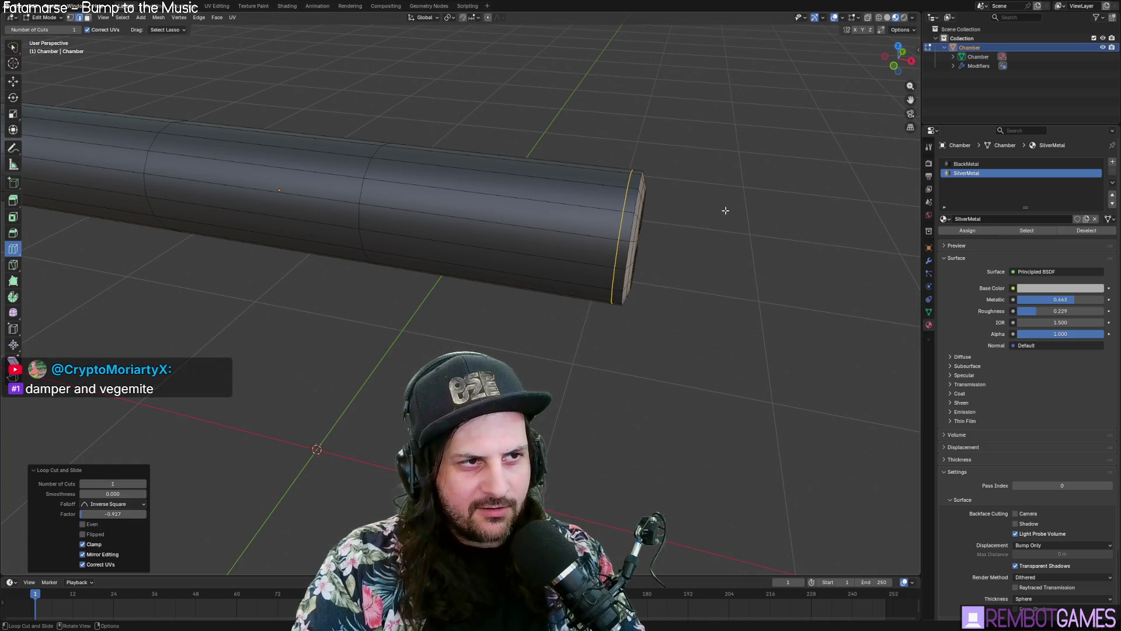
middle_click_drag(712, 203, 716, 206)
key("Tab")
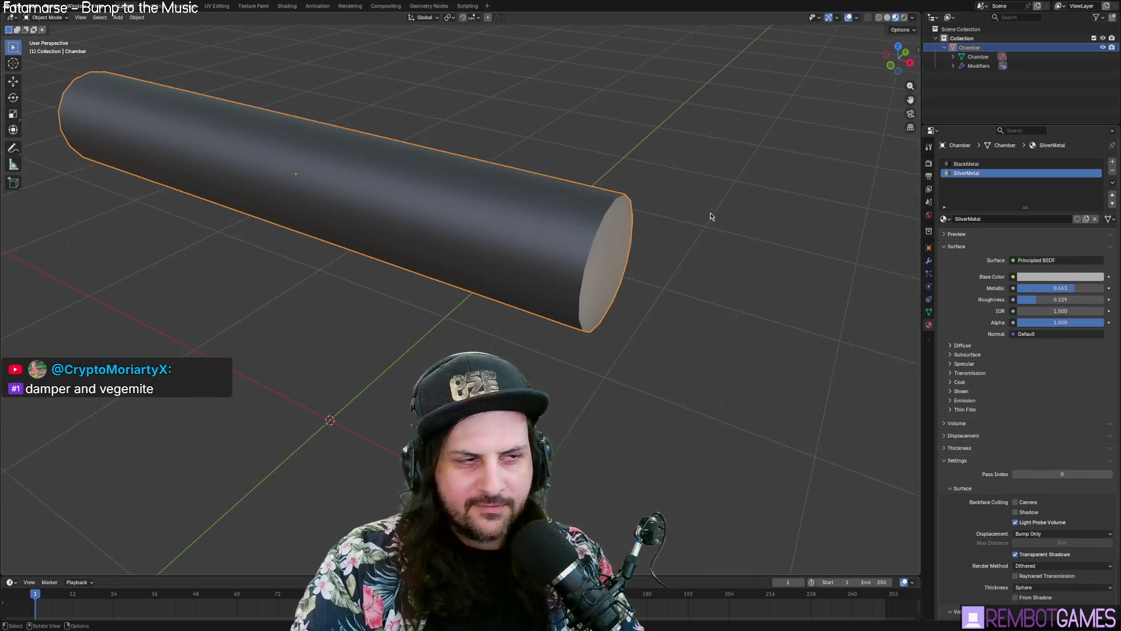
key("Tab")
key("w")
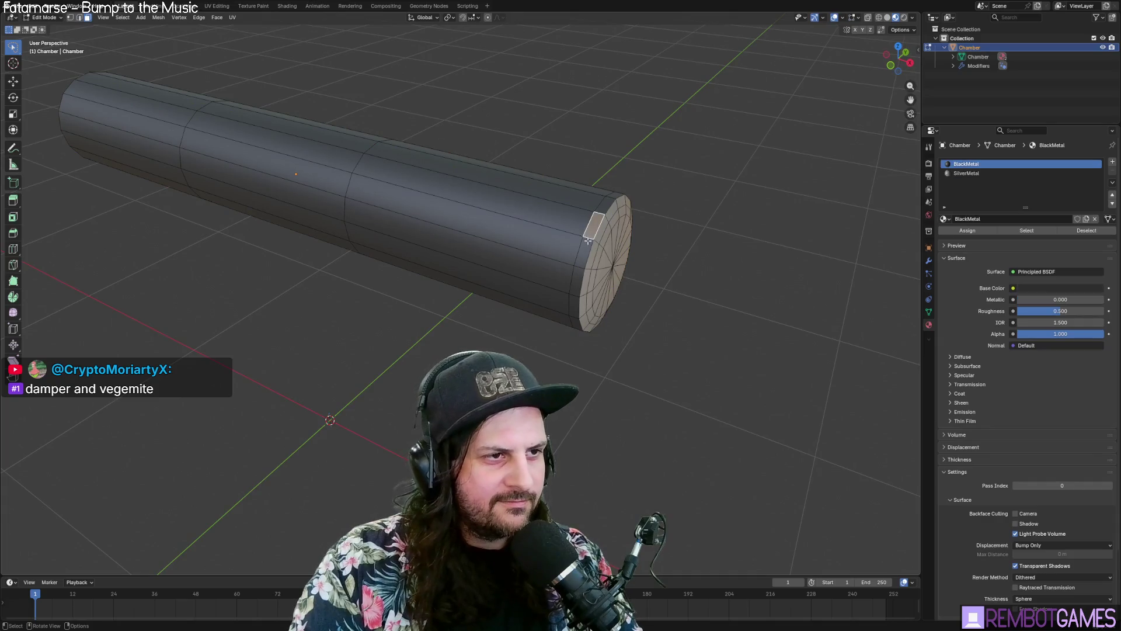
Step: Select the narrow band of faces between the new loop and the tube's capped end
left_click(583, 261, "alt")
key("alt+a")
left_click(613, 203, "alt")
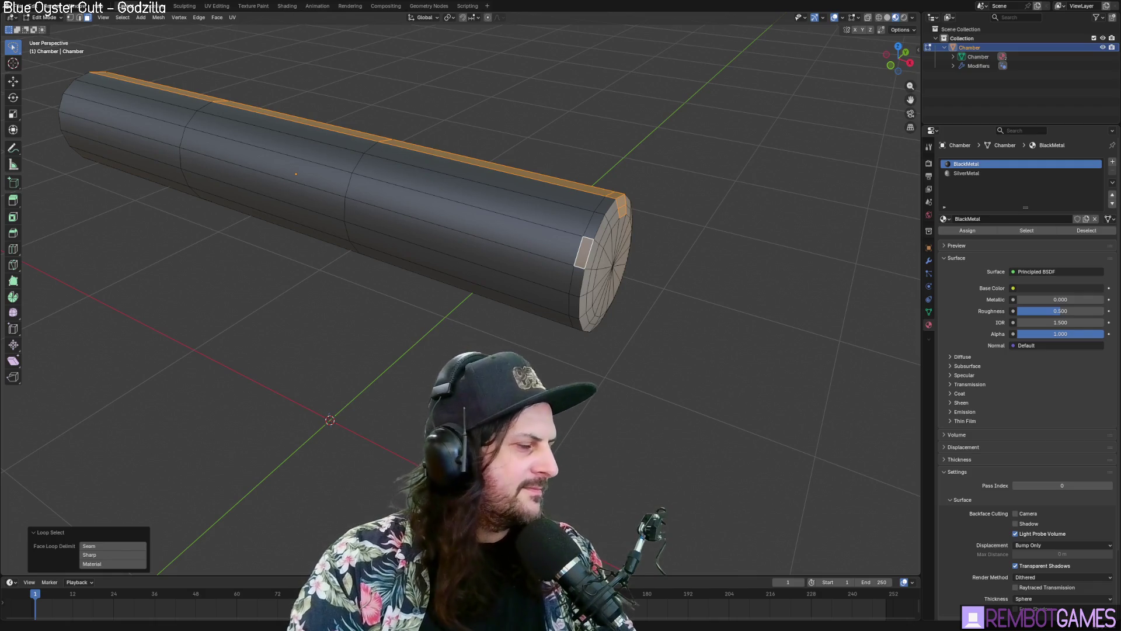
mouse_move(560, 202)
middle_mouse_down()
mouse_move(613, 170)
mouse_move(598, 236)
mouse_move(492, 198)
middle_mouse_up()
left_click(505, 219)
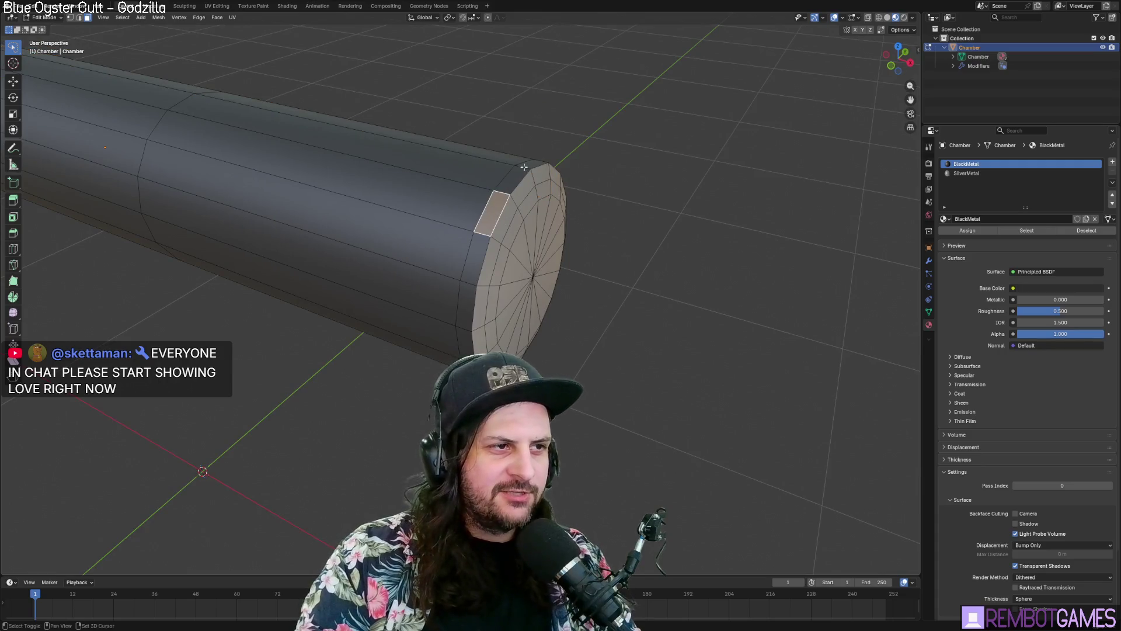
left_click(468, 352, "alt")
left_click(469, 300)
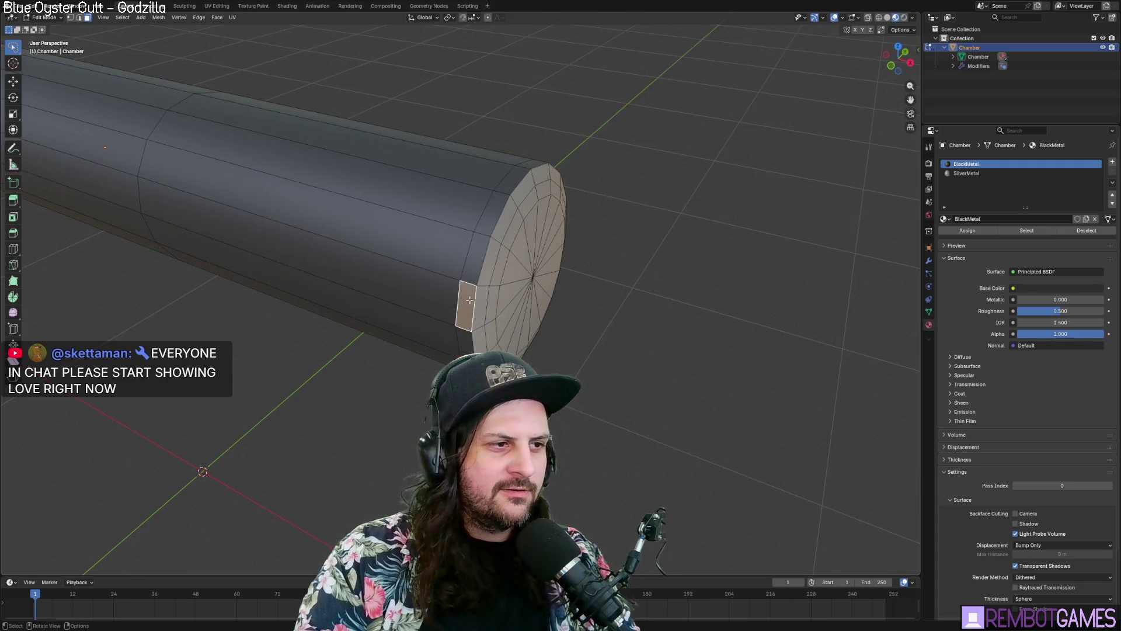
left_click(531, 162, "alt")
key("ctrl+z")
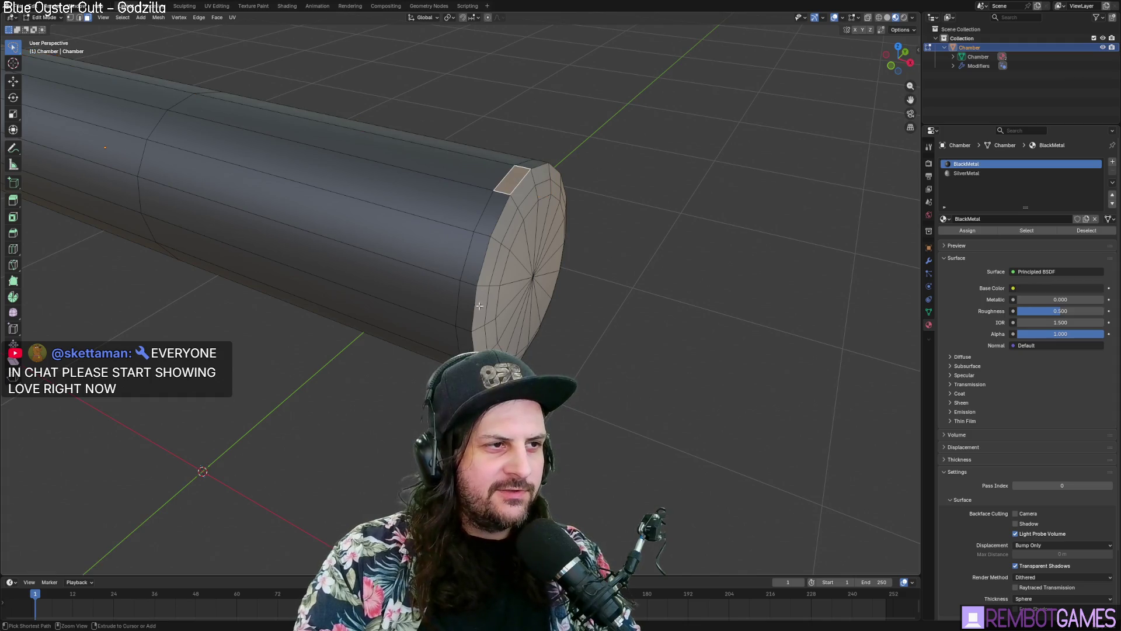
left_click(531, 162, "ctrl")
Step: Assign SilverMetal to the selected band, forming a silver collar behind the cap
mouse_move(531, 163)
middle_mouse_down()
mouse_move(474, 301)
mouse_move(369, 199)
mouse_move(344, 223)
middle_mouse_up()
middle_click_drag(331, 136, 363, 183)
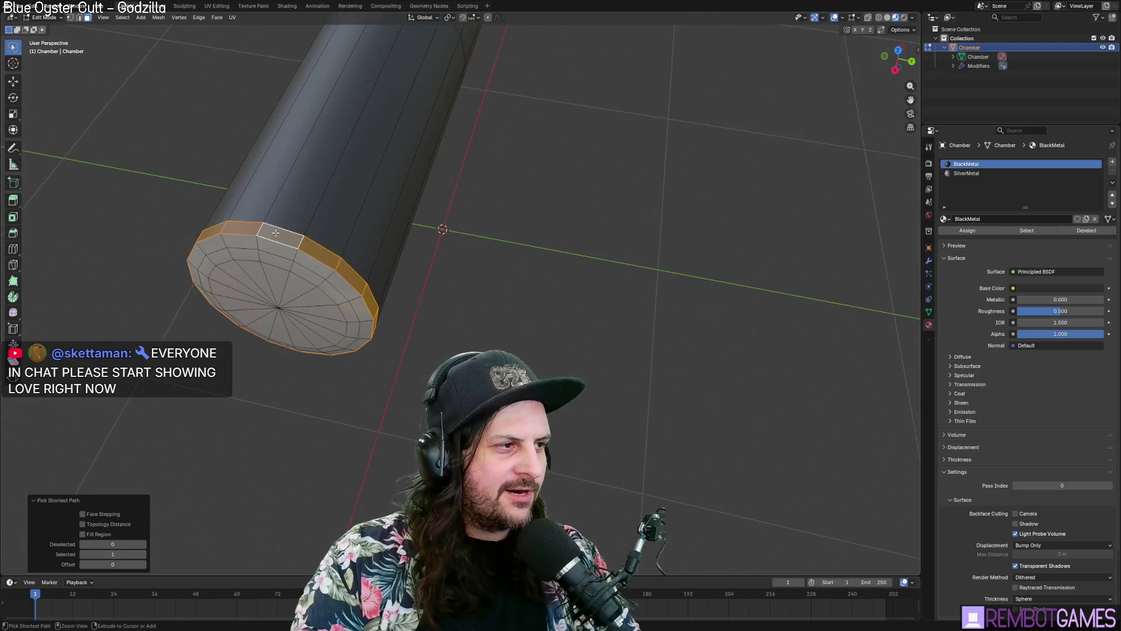
middle_click_drag(275, 232, 364, 238)
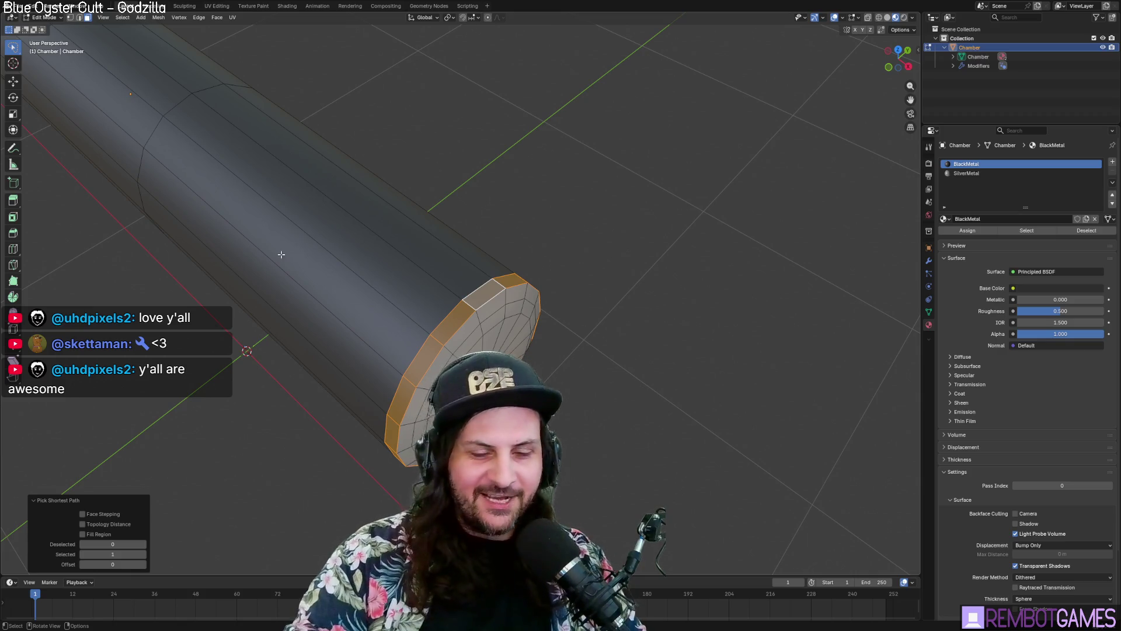
middle_click_drag(281, 254, 369, 263)
left_click(967, 172)
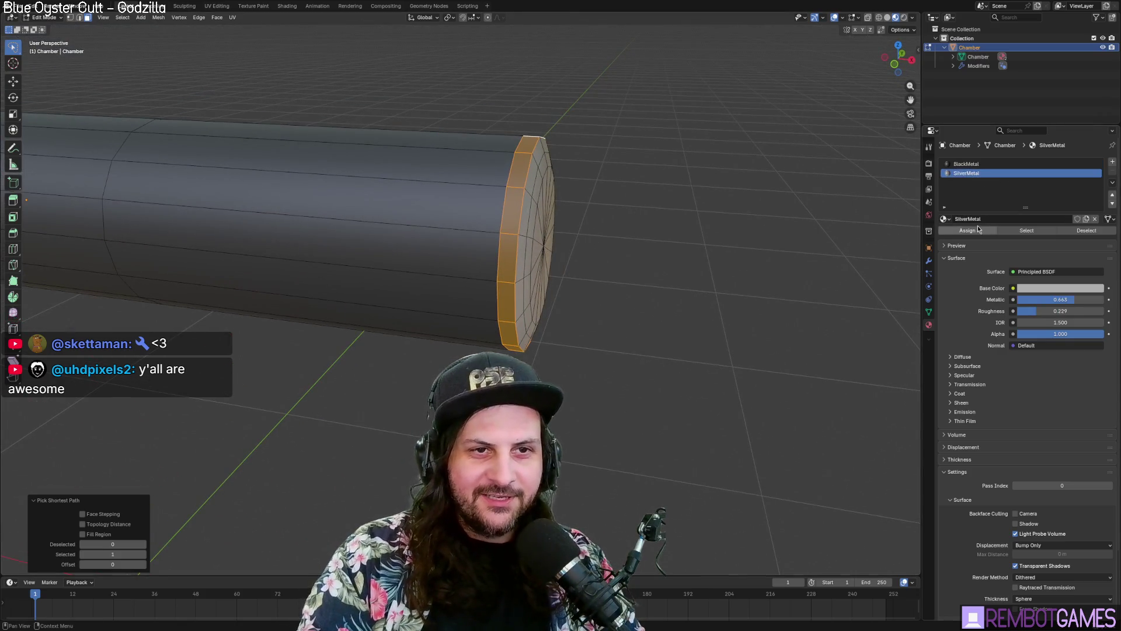
left_click(979, 229)
key("Tab")
mouse_move(687, 246)
middle_mouse_down()
mouse_move(568, 252)
mouse_move(664, 201)
mouse_move(615, 191)
middle_mouse_up()
key("Tab")
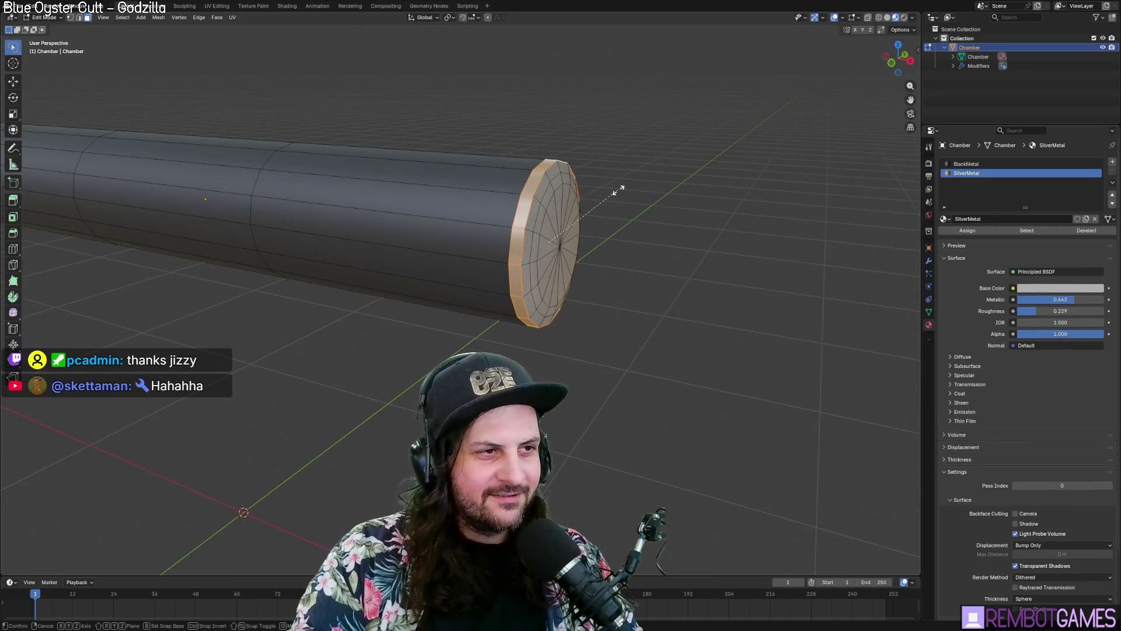
Step: Extrude the cap faces along their normals to thicken the silver end cap outward
left_click(633, 171)
middle_click_drag(634, 170, 598, 204)
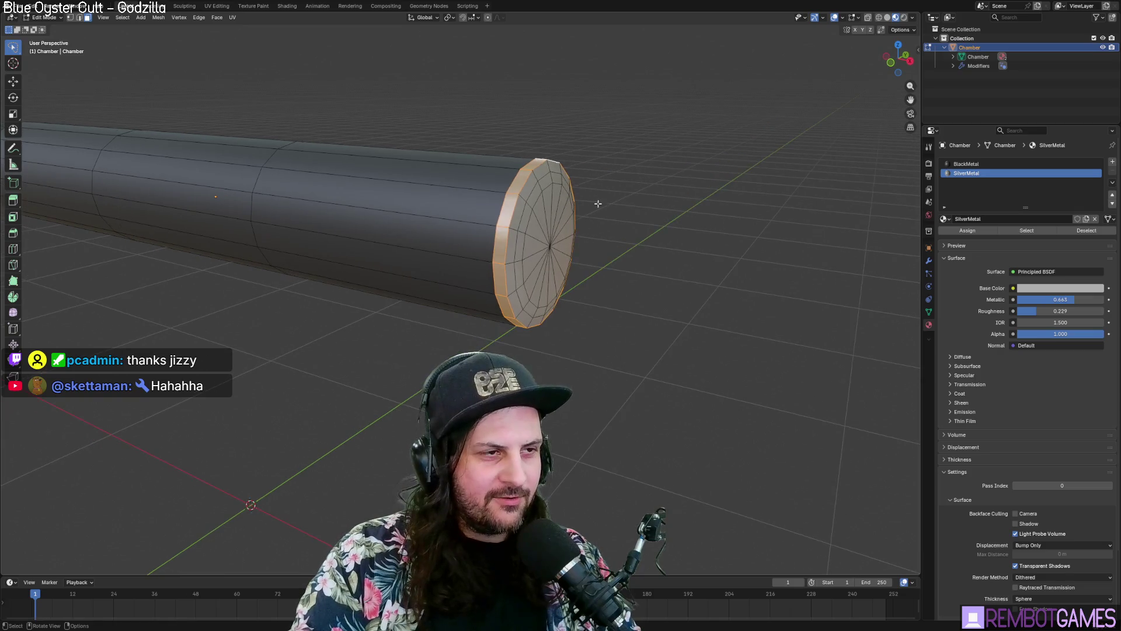
key("ctrl+f")
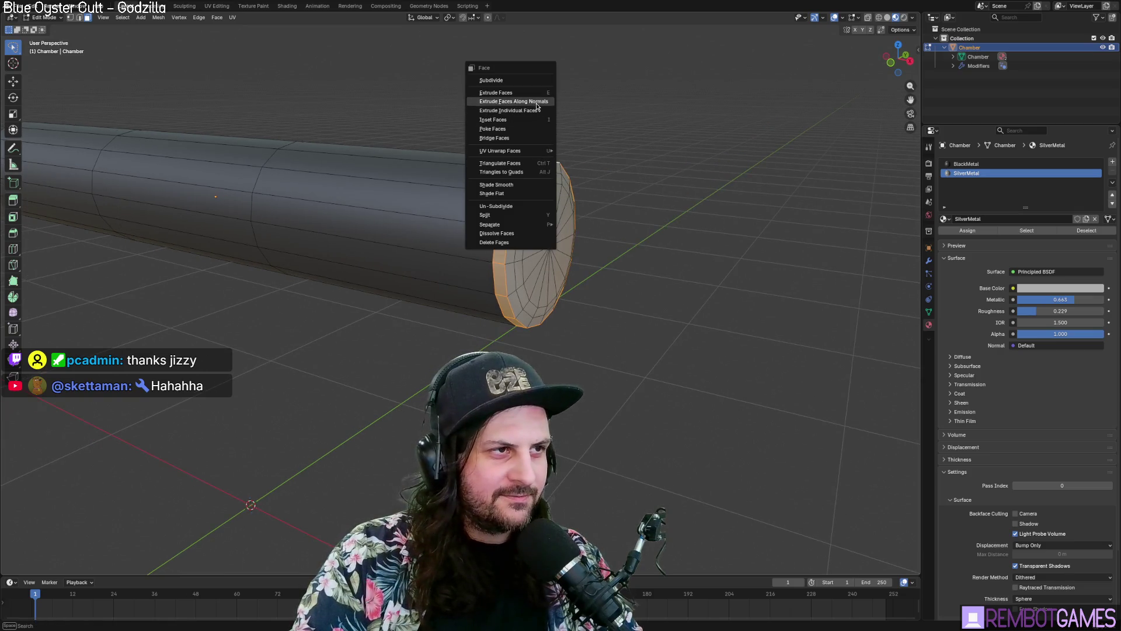
left_click(541, 106)
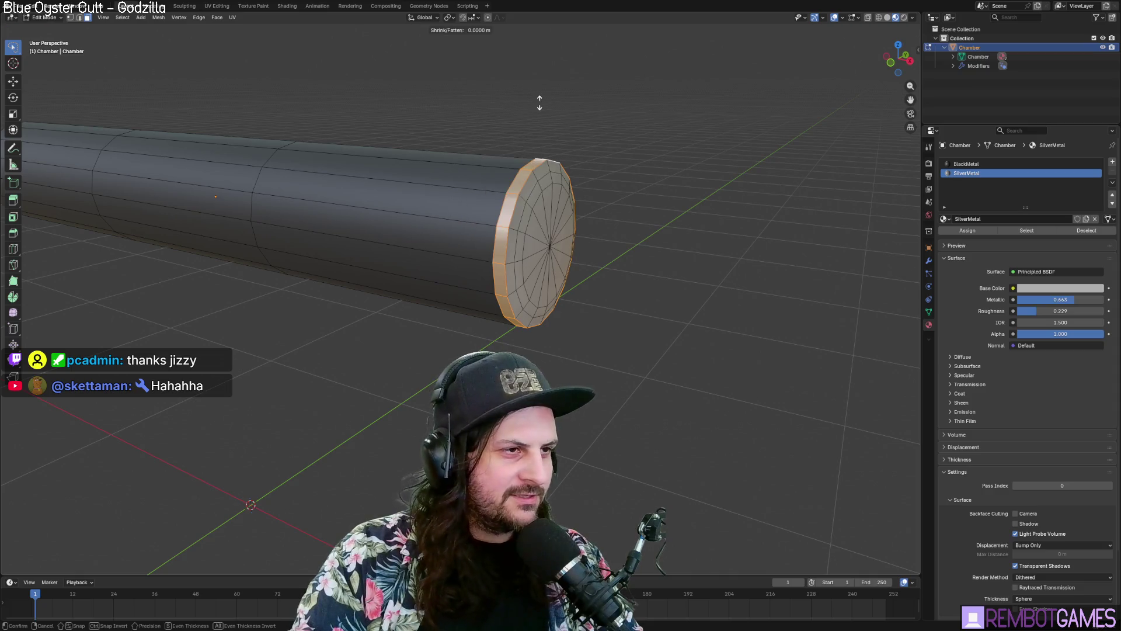
left_click(540, 103)
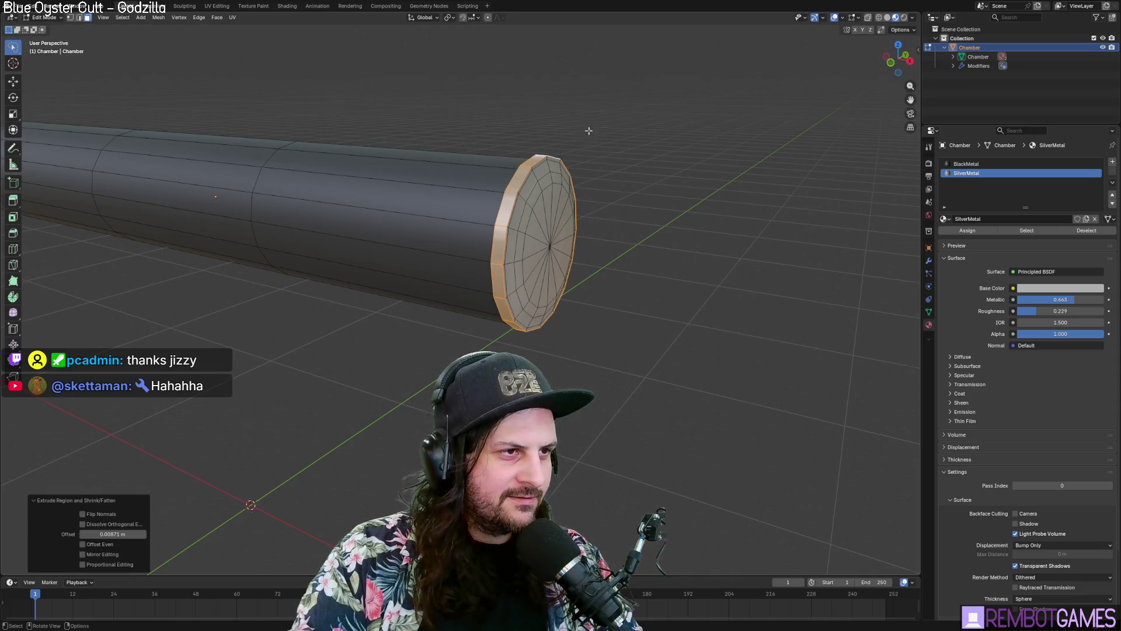
middle_click_drag(541, 103, 480, 204)
scroll(481, 203, "up", 2)
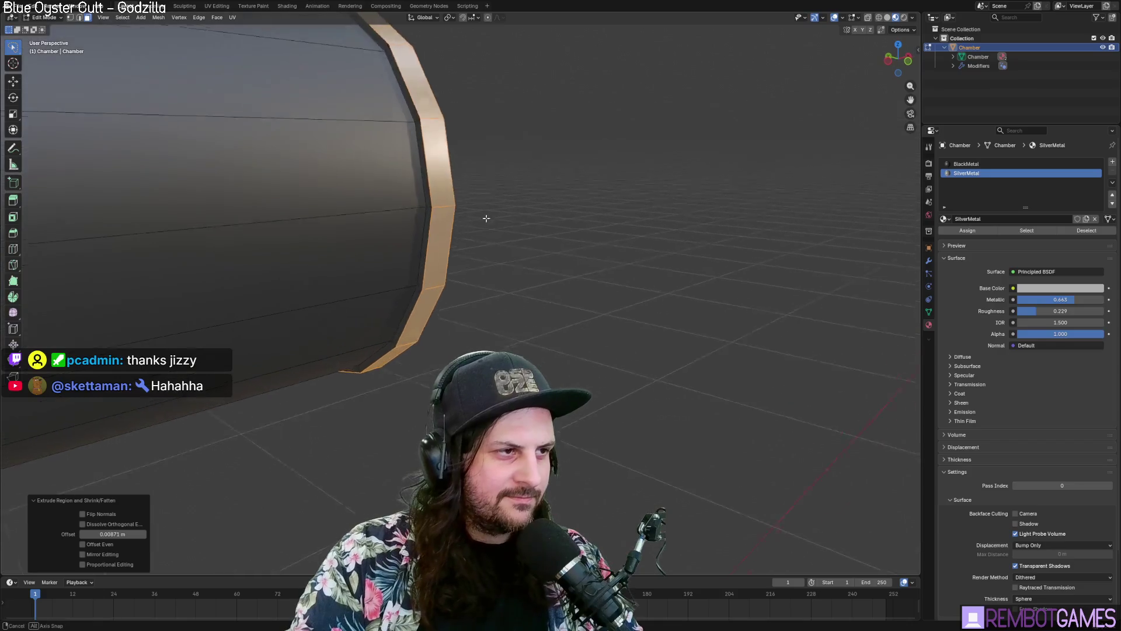
scroll(491, 210, "up", 2)
Step: Grow the selection to the surrounding ring and assign SilverMetal to it, then check in object mode
key("ctrl+KP_Add")
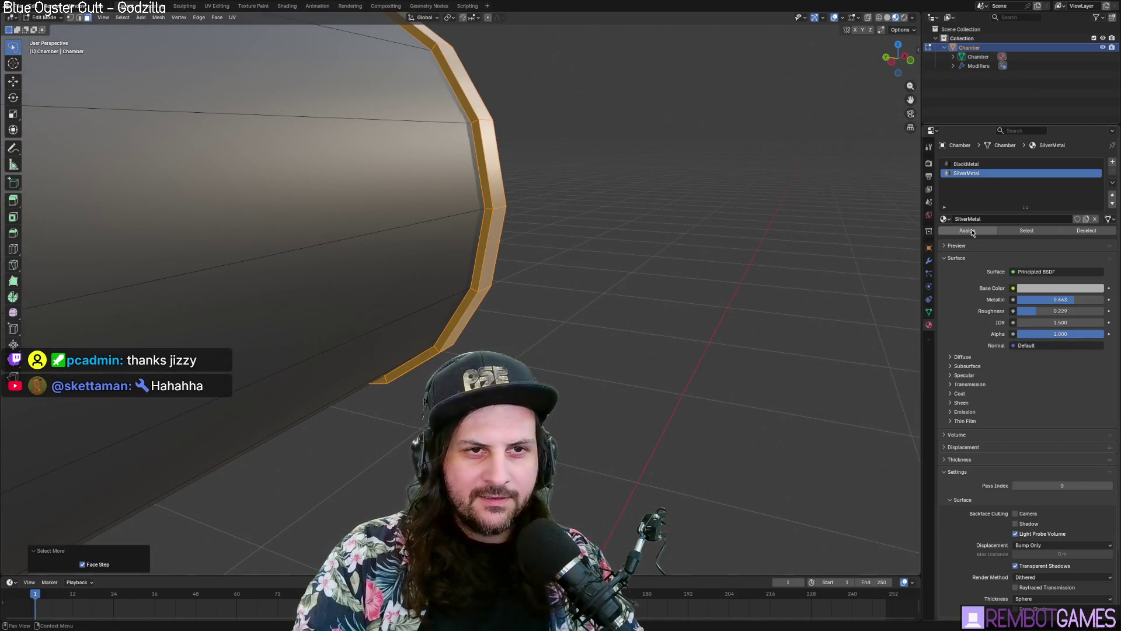
left_click(971, 232)
key("Tab")
mouse_move(618, 237)
middle_mouse_down()
mouse_move(650, 217)
mouse_move(535, 274)
mouse_move(336, 228)
mouse_move(388, 260)
mouse_move(509, 287)
mouse_move(470, 286)
mouse_move(467, 299)
mouse_move(468, 278)
middle_mouse_up()
scroll(467, 298, "down", 3)
scroll(473, 295, "up", 4)
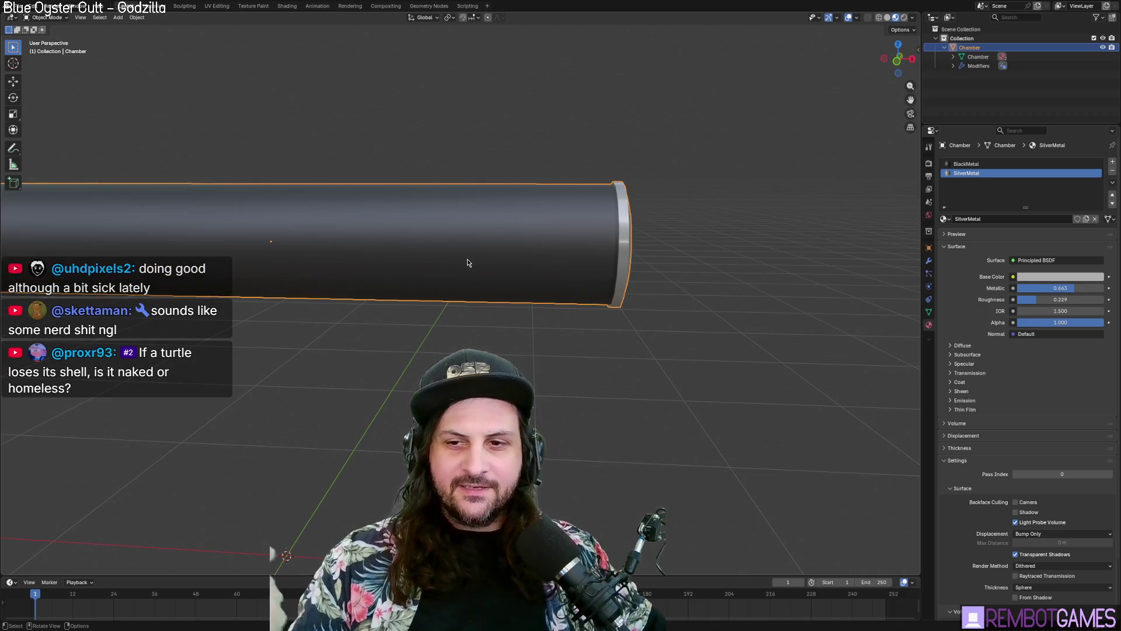
Step: Move the selected end ring outward along the X axis by about a centimetre
middle_click_drag(484, 129, 615, 266)
key("Tab")
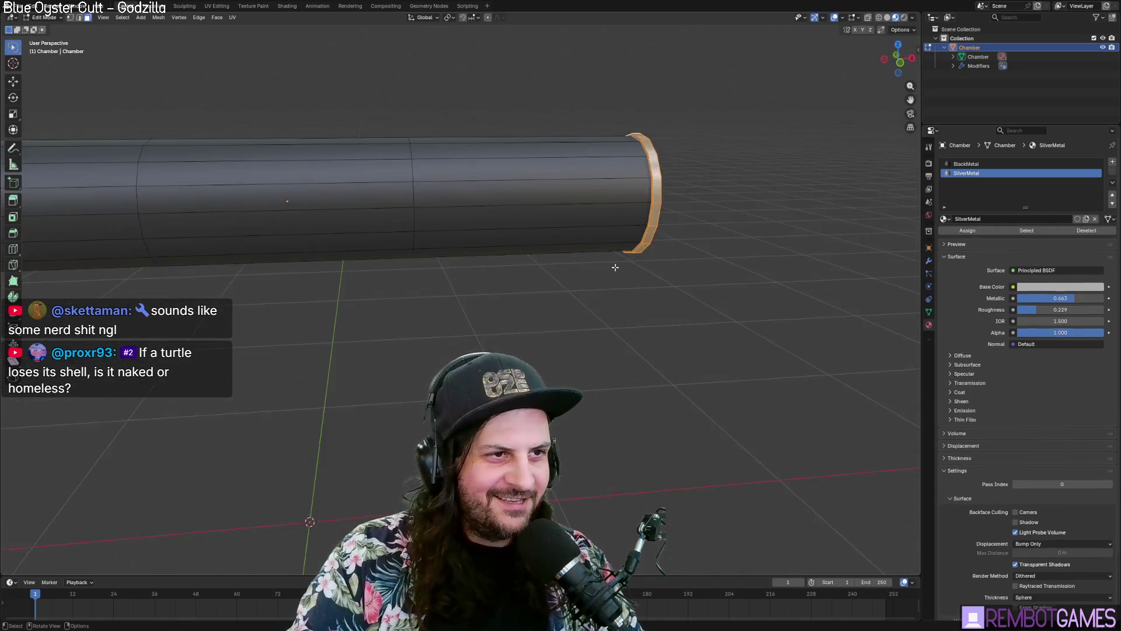
key("Tab")
mouse_move(527, 290)
middle_mouse_down()
mouse_move(465, 284)
mouse_move(409, 218)
mouse_move(478, 258)
mouse_move(469, 240)
mouse_move(542, 263)
mouse_move(738, 212)
mouse_move(563, 242)
mouse_move(409, 221)
mouse_move(388, 183)
mouse_move(342, 181)
mouse_move(332, 217)
mouse_move(388, 241)
mouse_move(421, 204)
mouse_move(475, 210)
mouse_move(395, 225)
mouse_move(429, 235)
mouse_move(357, 248)
mouse_move(503, 252)
mouse_move(526, 111)
middle_mouse_up()
key("Tab")
key("Tab")
key("Tab")
key("g")
key("x")
left_click(573, 237)
key("Tab")
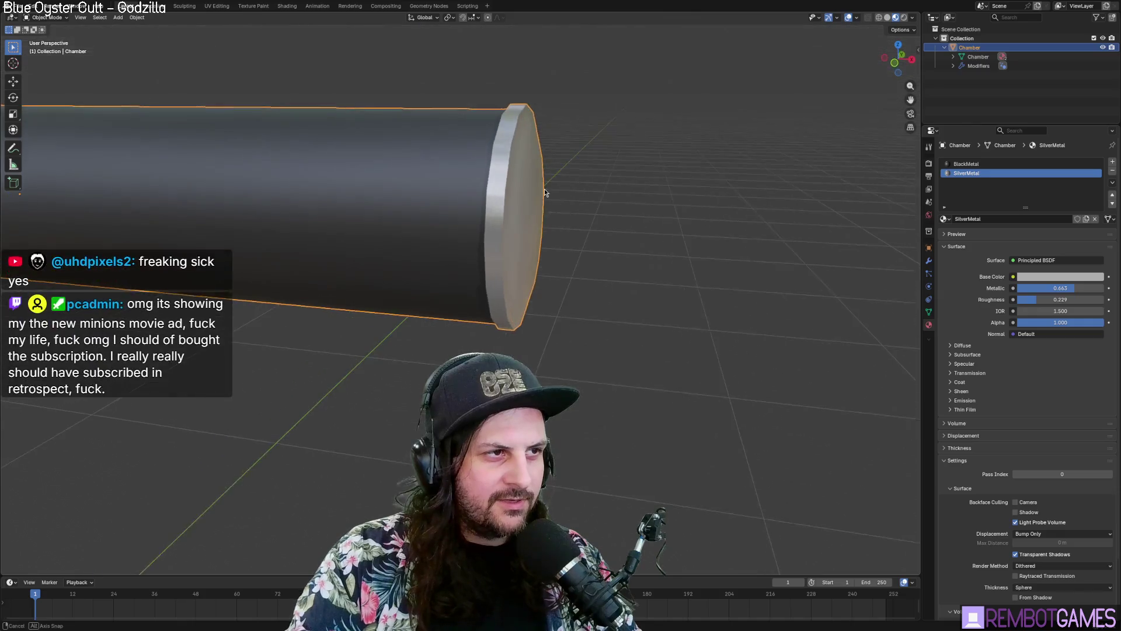
Step: Select the end cap edge loop and slide it along the X axis
key("Tab")
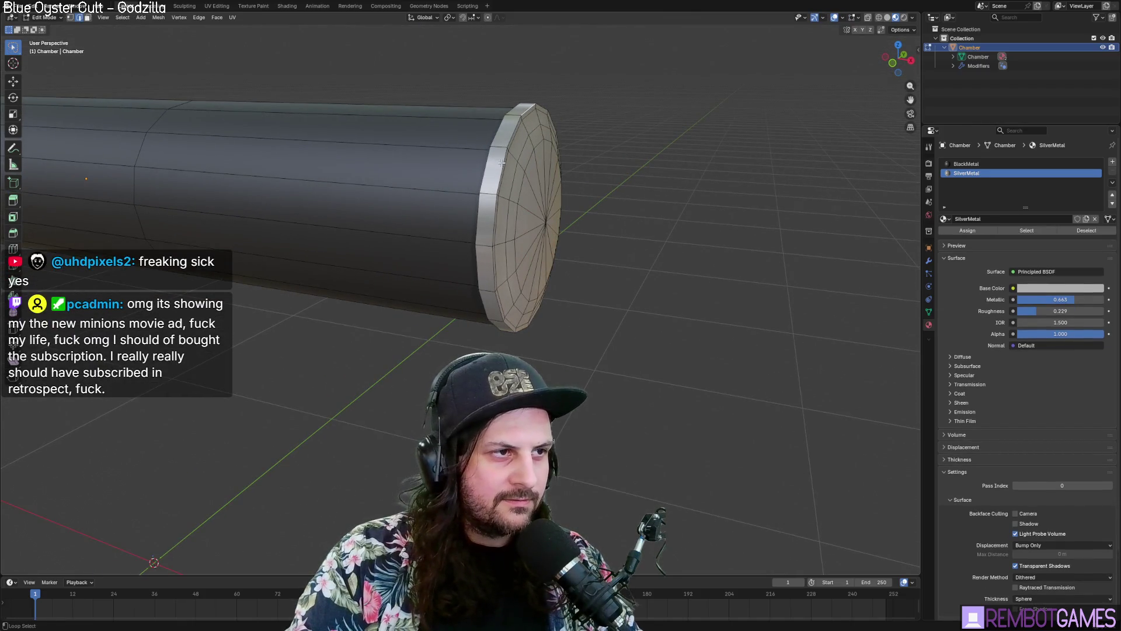
left_click(502, 162, "alt")
middle_click_drag(501, 162, 594, 191)
key("g")
key("x")
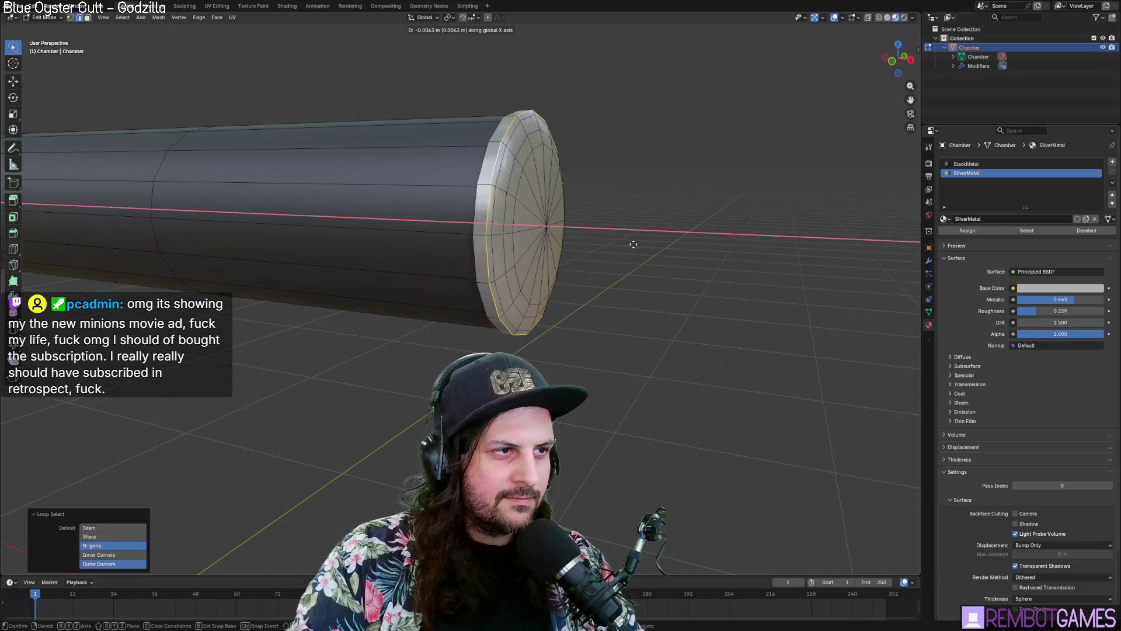
left_click(631, 243)
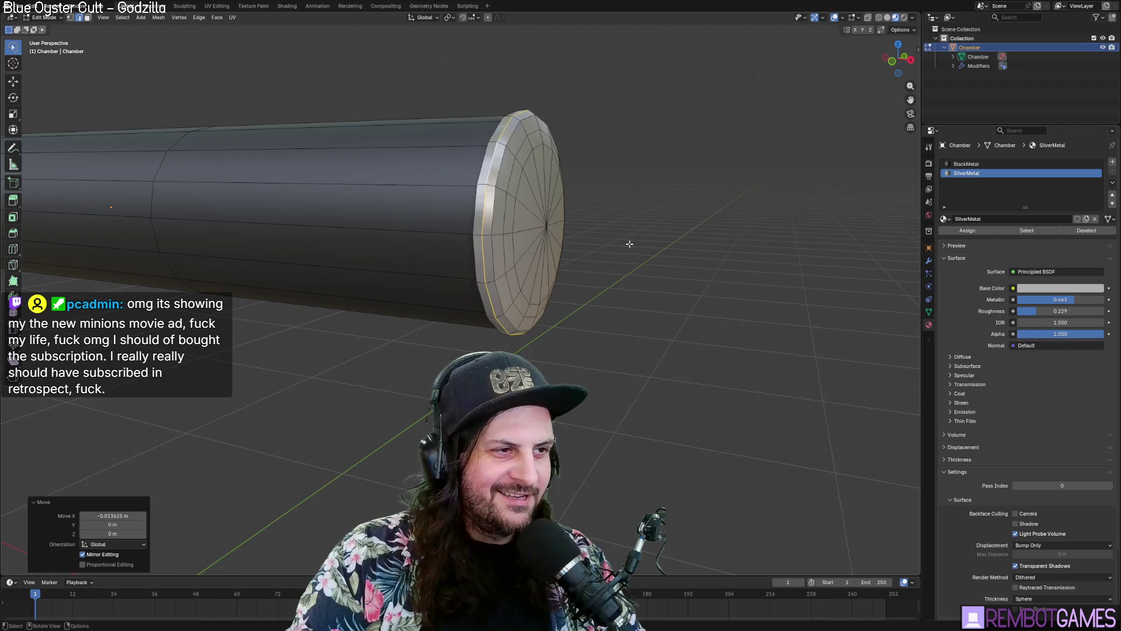
key("Tab")
middle_click_drag(631, 244, 562, 250)
Step: Scale the end cap up so it flares wider than the tube, then review in object mode
key("Tab")
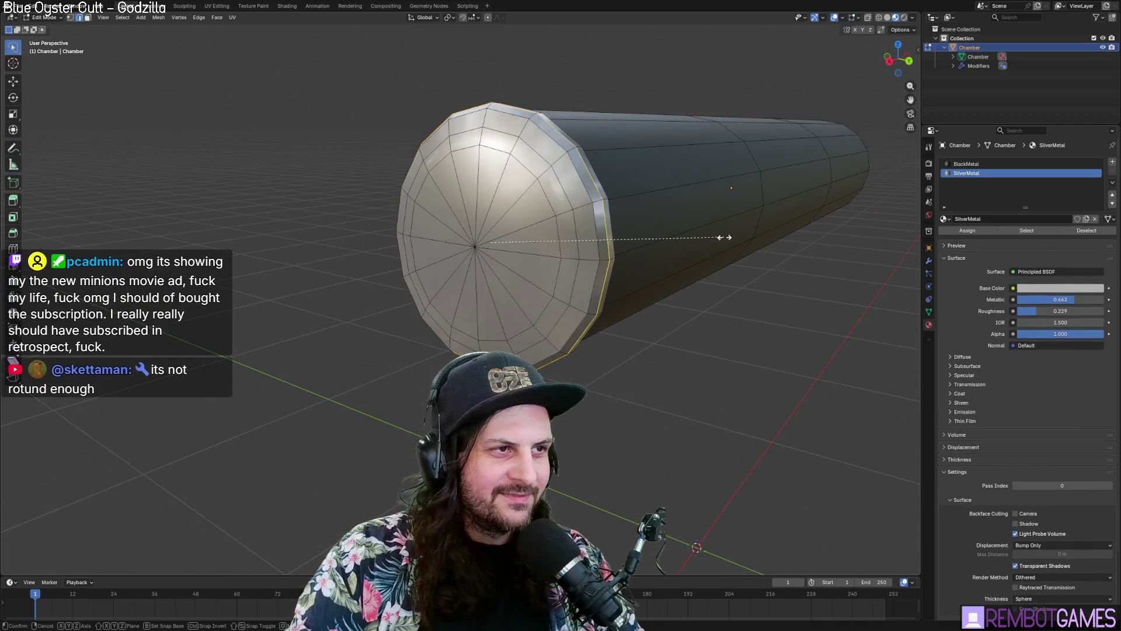
key("s")
left_click(721, 237)
key("Tab")
mouse_move(626, 250)
middle_mouse_down()
mouse_move(591, 313)
mouse_move(746, 292)
mouse_move(716, 262)
mouse_move(637, 257)
mouse_move(638, 270)
middle_mouse_up()
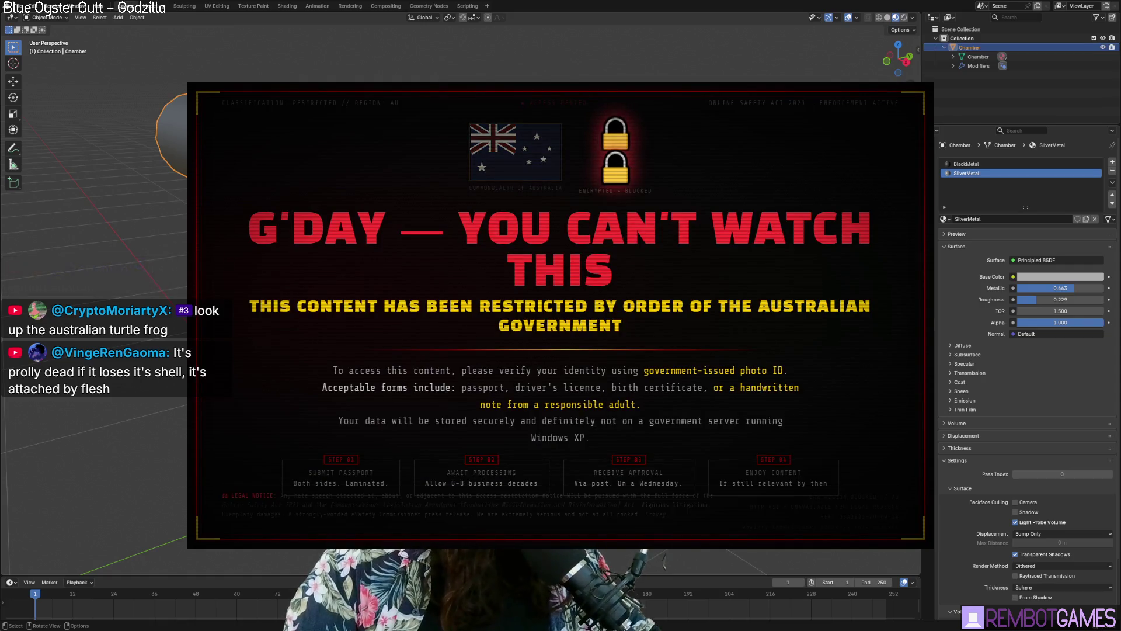
Step: Select every face of the cap front, then move the reference photo aside to see the model
key("Tab")
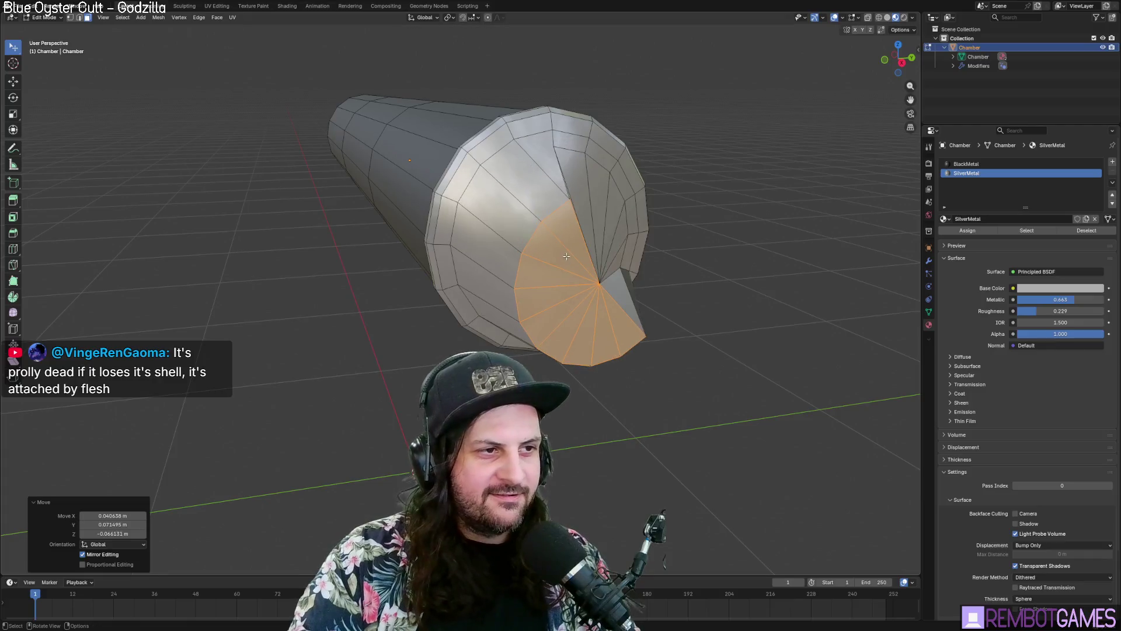
left_click(558, 243)
left_click_drag(582, 259, 582, 259)
middle_click_drag(582, 260, 557, 244)
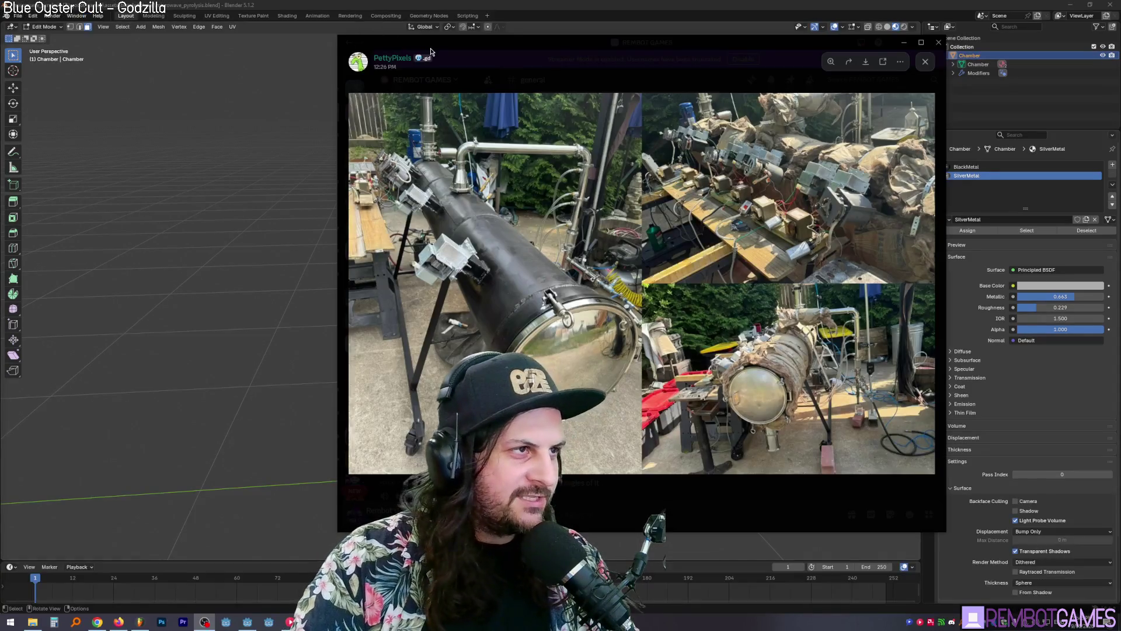
left_click_drag(430, 53, 569, 41)
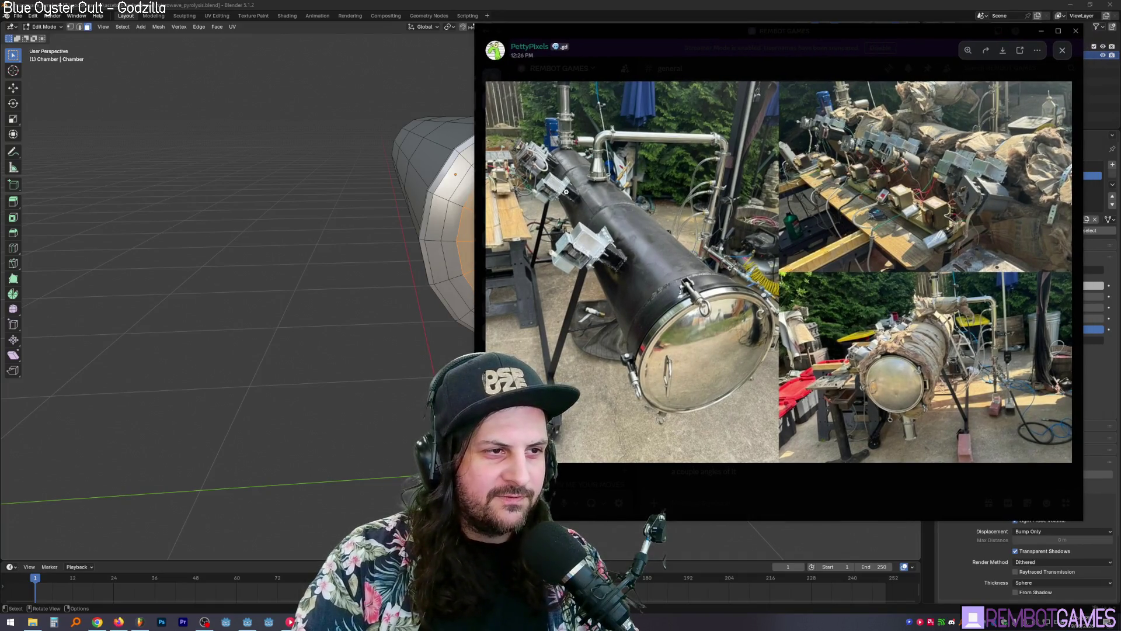
Step: Zoom into and back out of the reactor reference photo, then grow the cap selection toward the rim
left_click(592, 262)
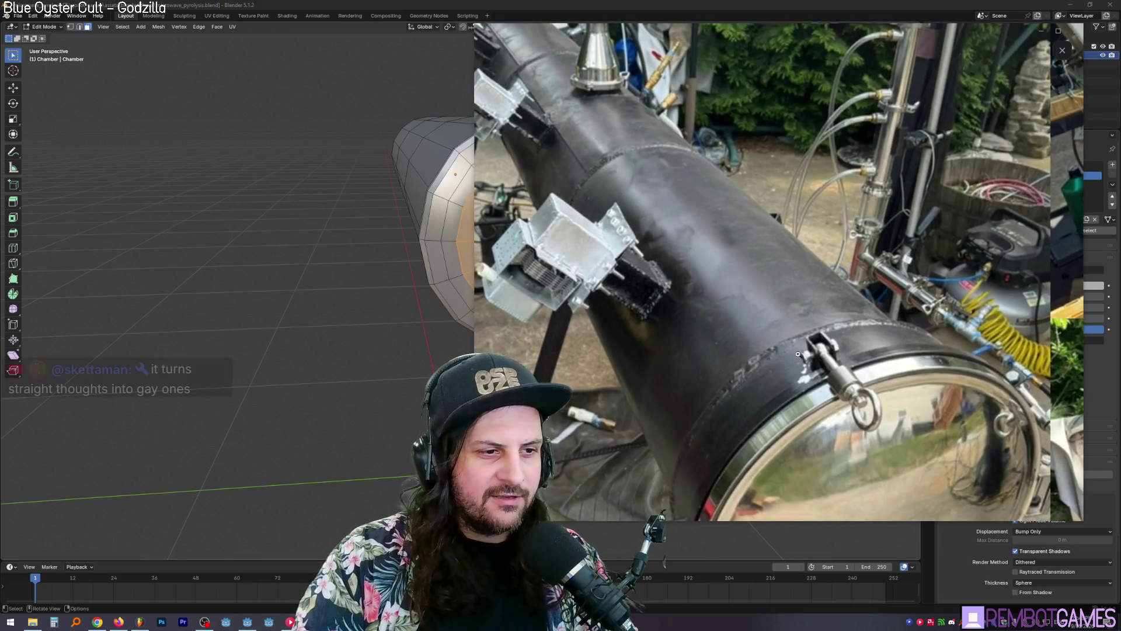
left_click(702, 321)
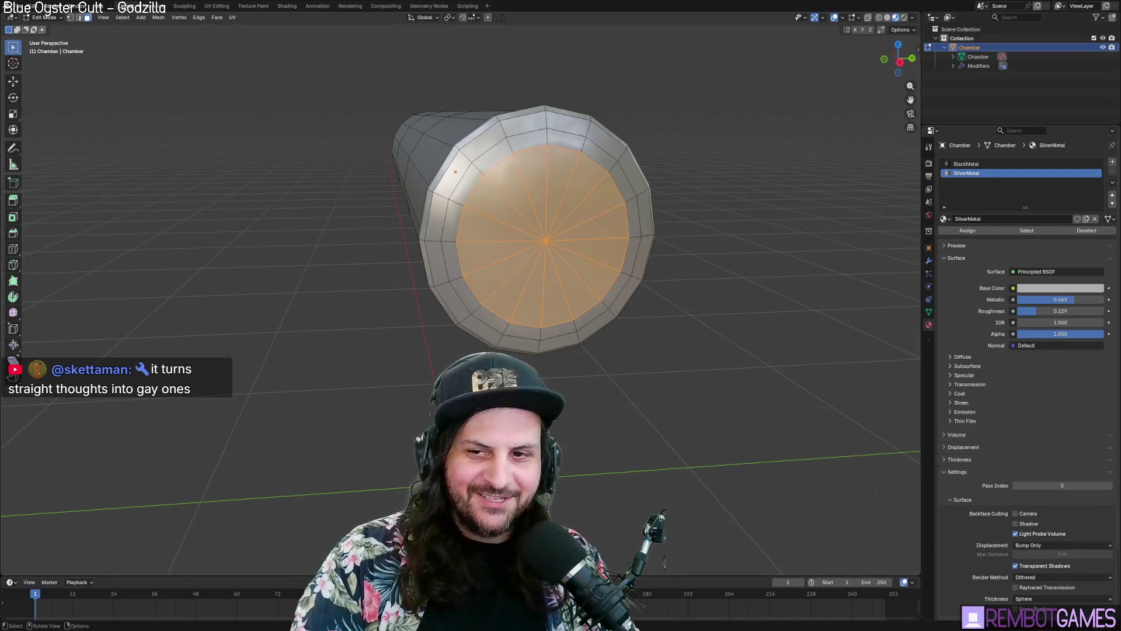
mouse_move(561, 263)
middle_mouse_down()
mouse_move(610, 237)
mouse_move(585, 235)
middle_mouse_up()
key("ctrl+KP_Add")
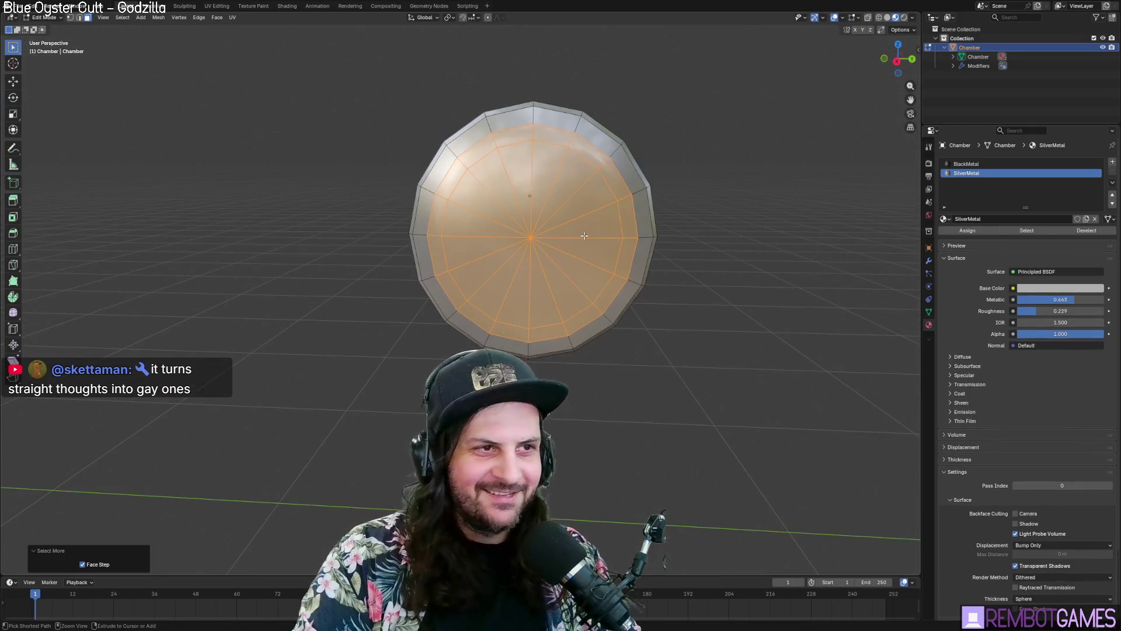
Step: Grow the selection across the cap and apply Shade Smooth to those faces
key("ctrl+KP_Add")
middle_click_drag(512, 254, 546, 260)
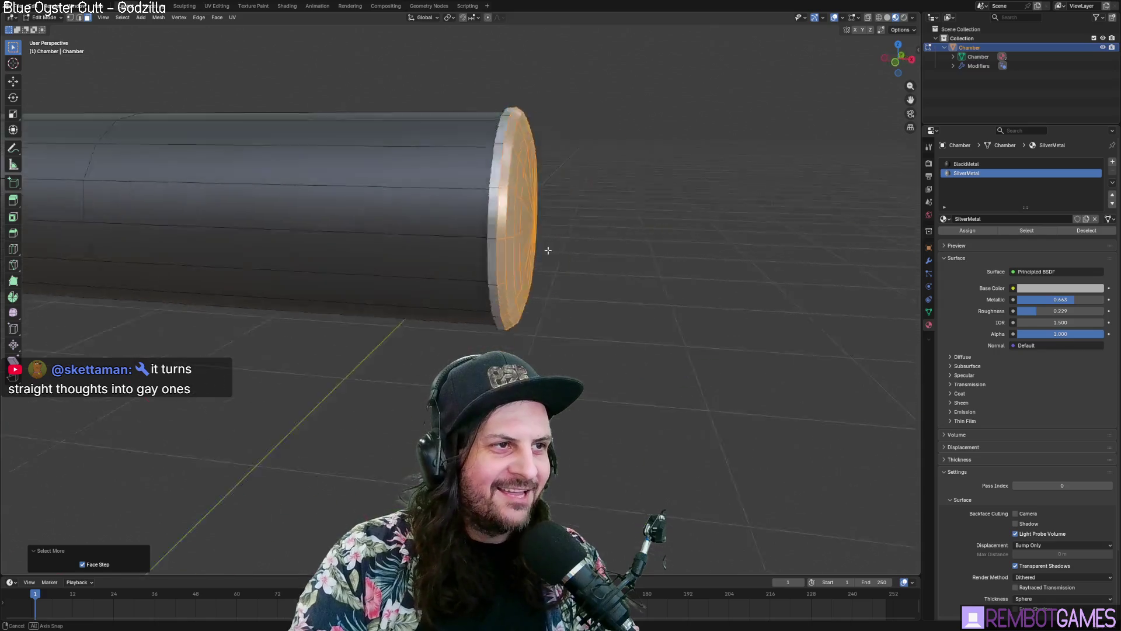
key("ctrl+f")
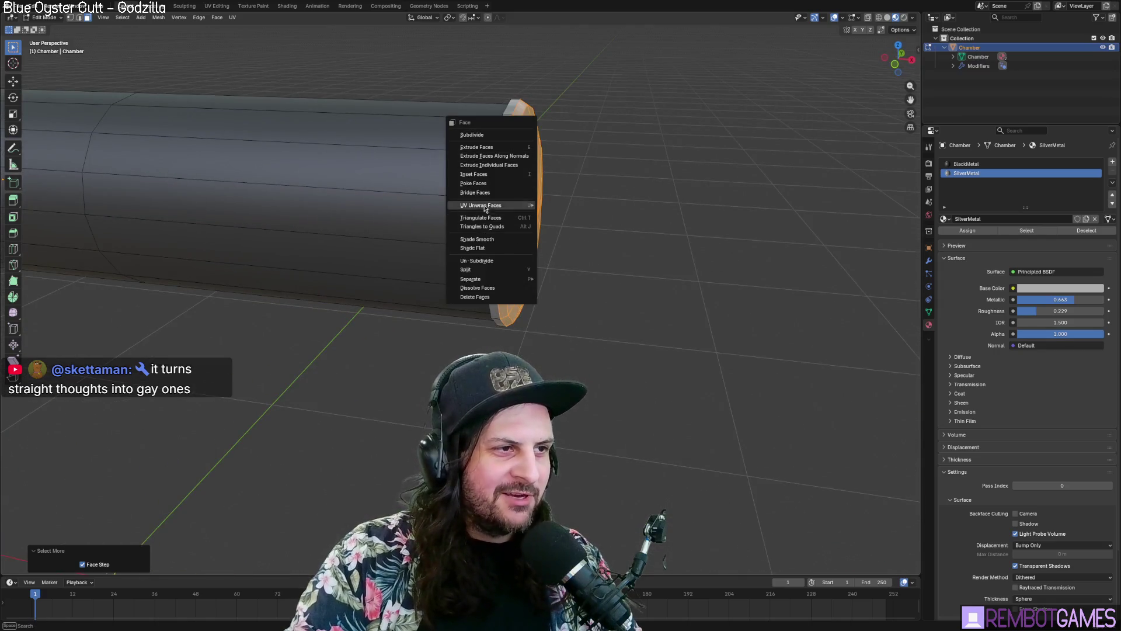
left_click(487, 242)
middle_click_drag(633, 175, 562, 211)
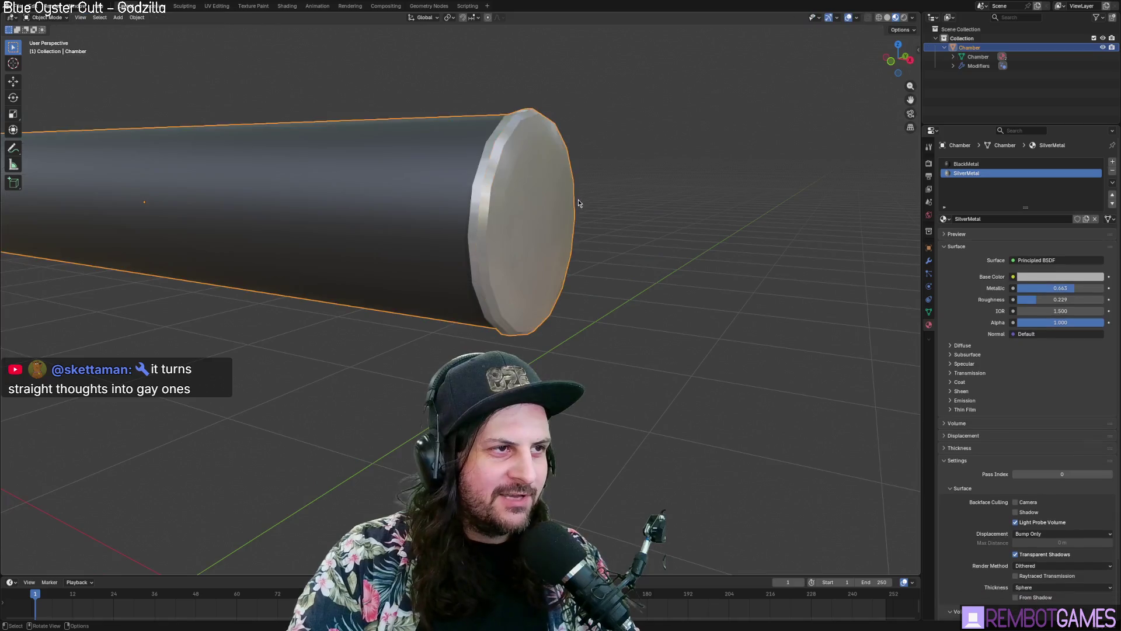
Step: Grow the selection to the cap rim, apply Shade Smooth again, preview in object mode and deselect all
key("ctrl+KP_Add")
key("ctrl+f")
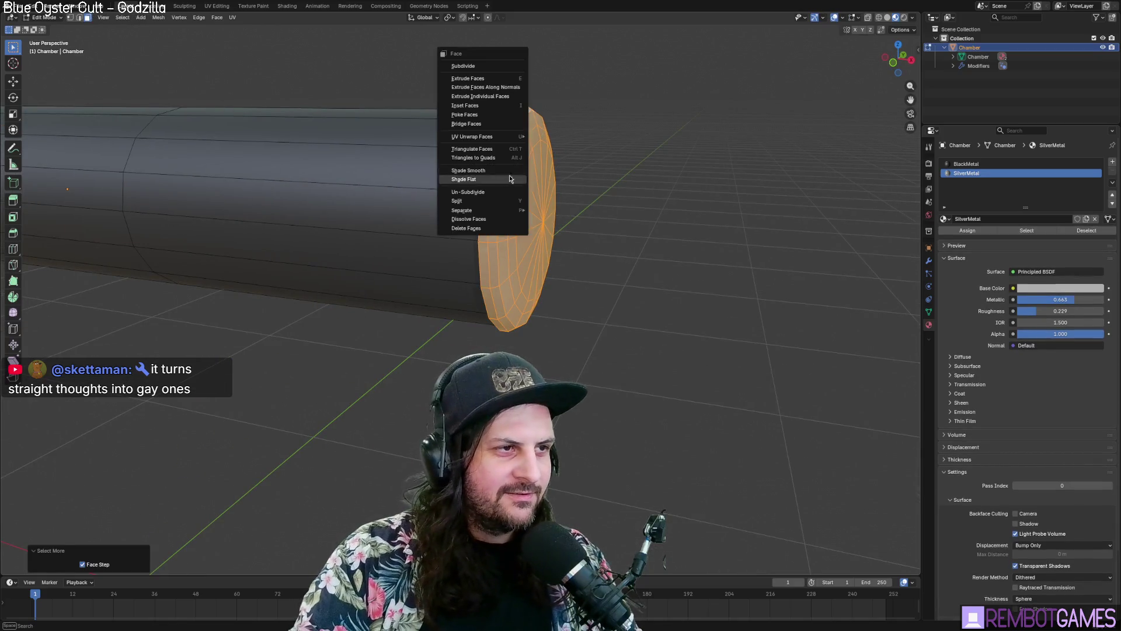
left_click(488, 176)
key("Tab")
mouse_move(489, 175)
middle_mouse_down()
mouse_move(565, 205)
mouse_move(542, 212)
middle_mouse_up()
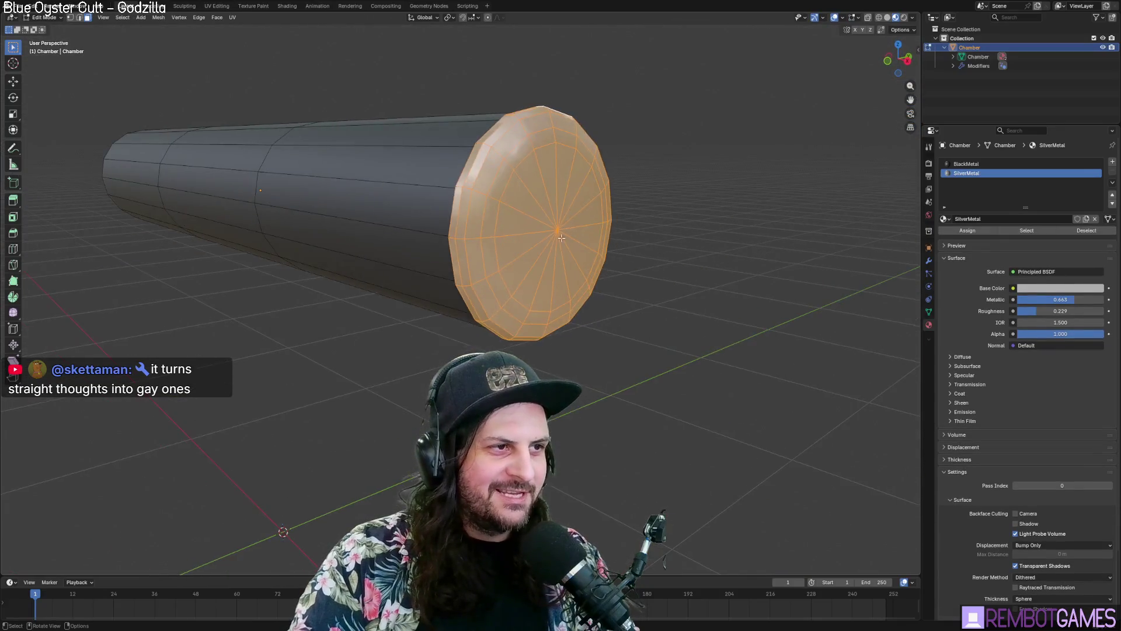
key("Tab")
key("alt+a")
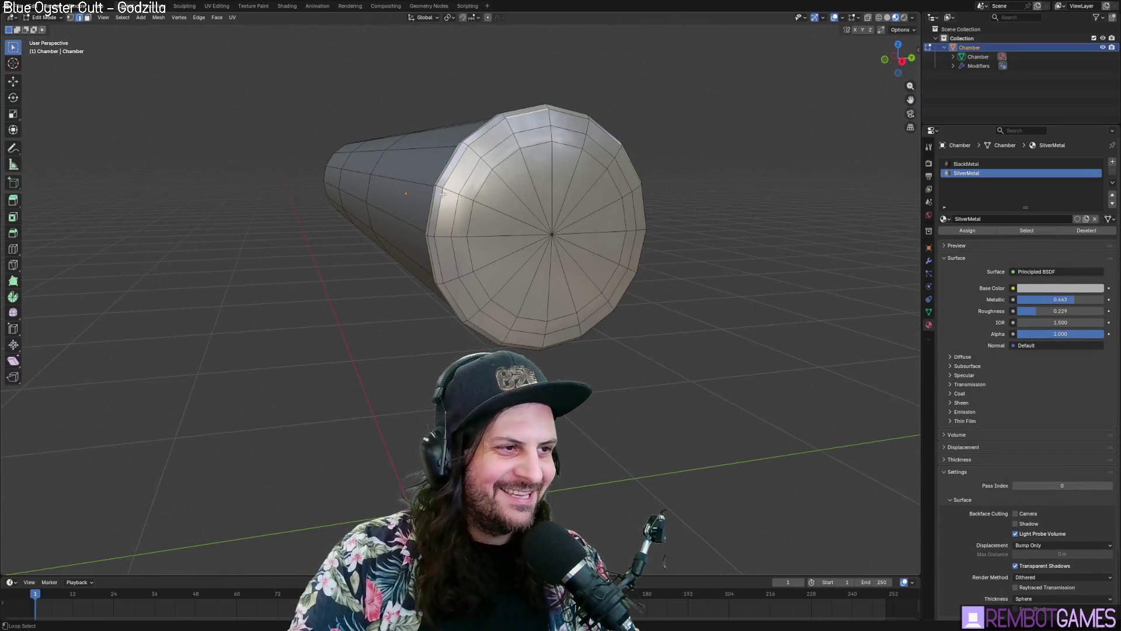
Step: Scale the cap's rim edge loop down to about 0.977 and inspect from the side
left_click(443, 194, "alt")
key("s")
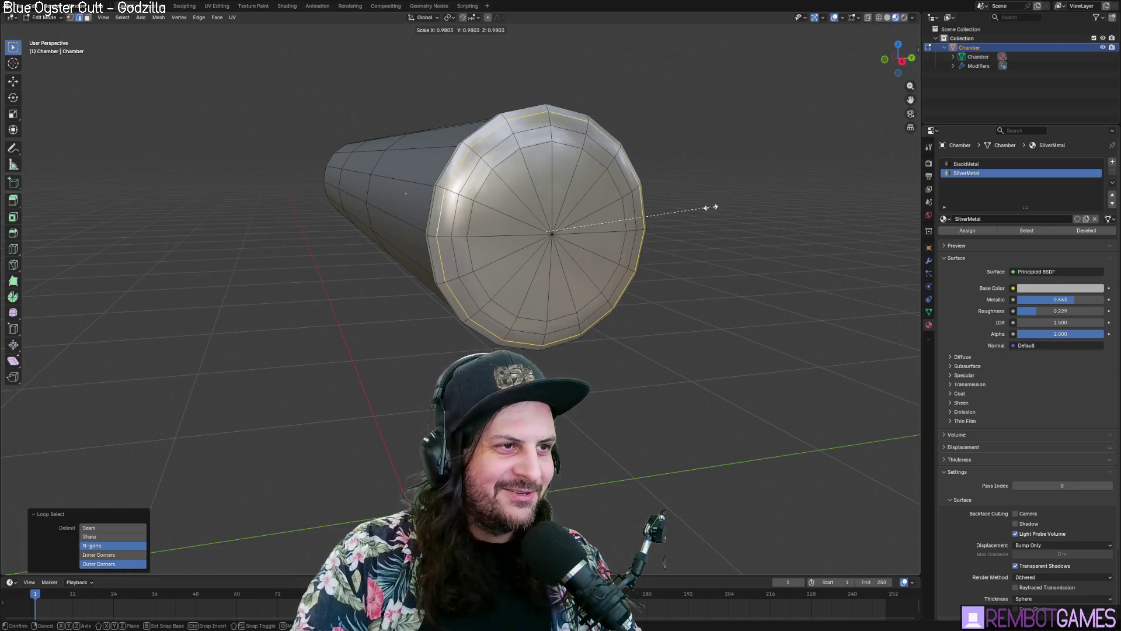
left_click(705, 207)
middle_click_drag(675, 206, 708, 234)
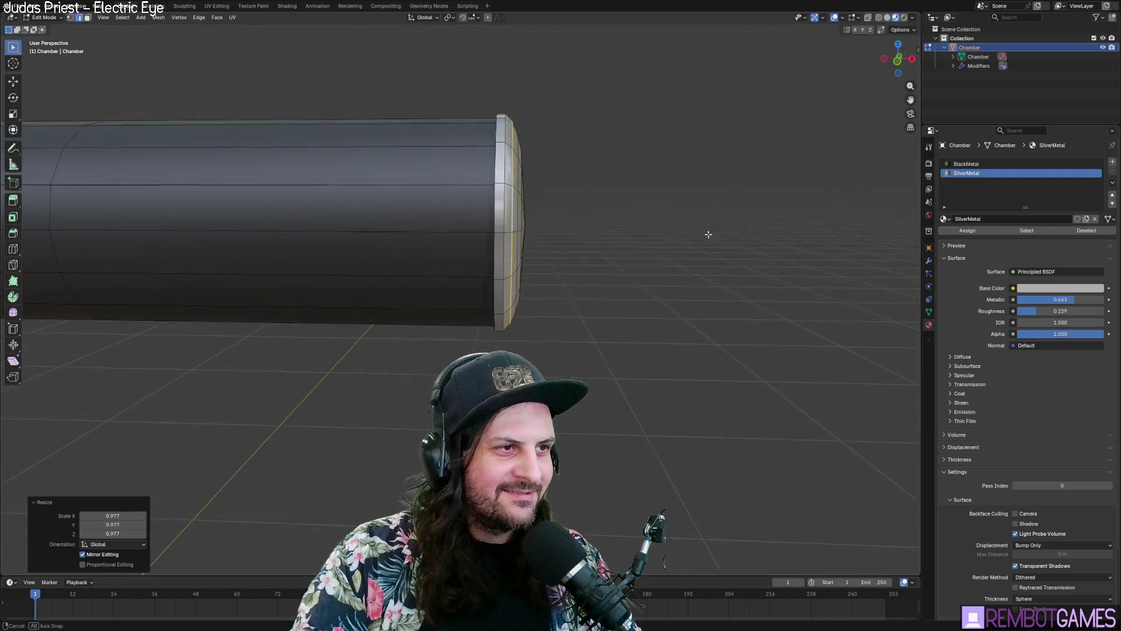
key("Tab")
key("Tab")
mouse_move(661, 235)
middle_mouse_down()
mouse_move(592, 240)
mouse_move(609, 281)
middle_mouse_up()
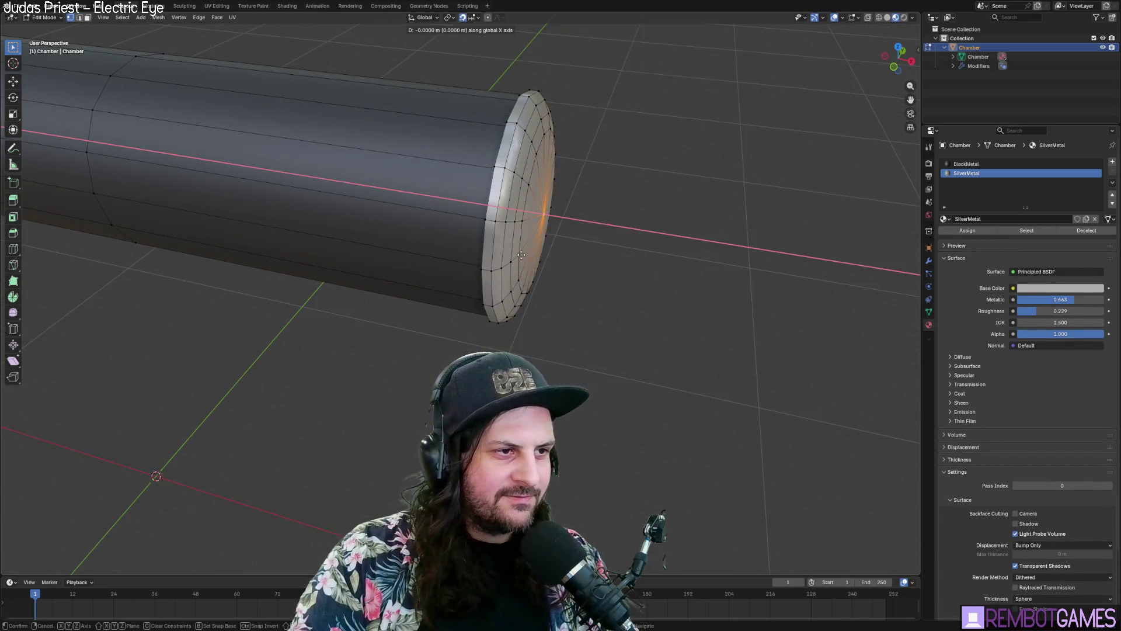
middle_click_drag(533, 252, 451, 252)
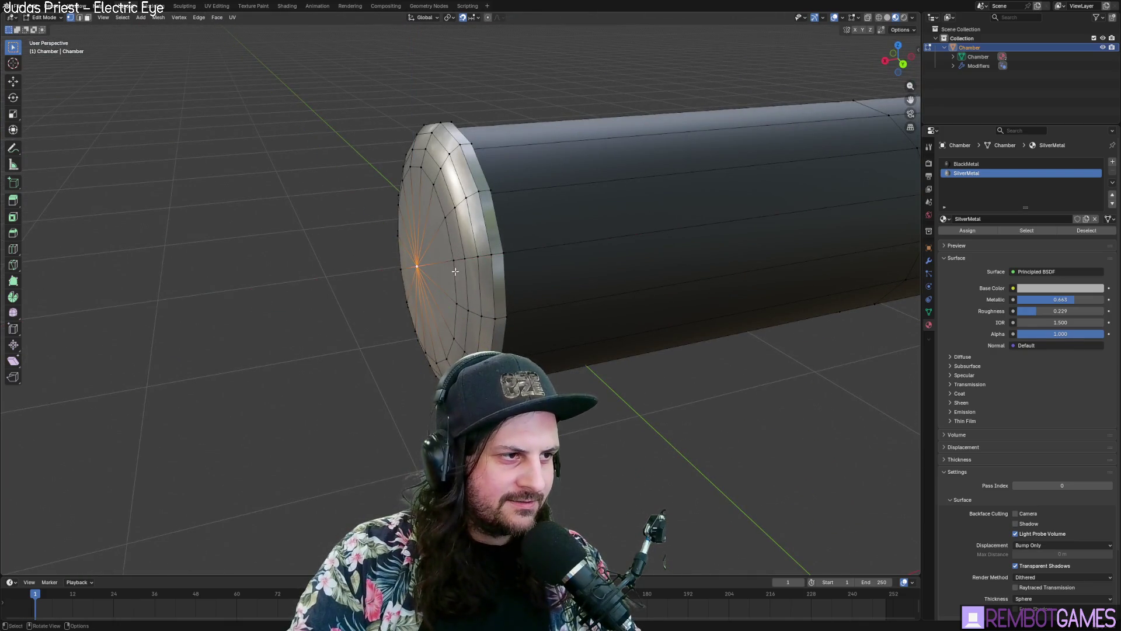
middle_click_drag(454, 272, 492, 289)
Step: Move the cap geometry -0.0245 m along X to round off the silver end, then return to object mode
key("g")
key("x")
right_click(456, 326)
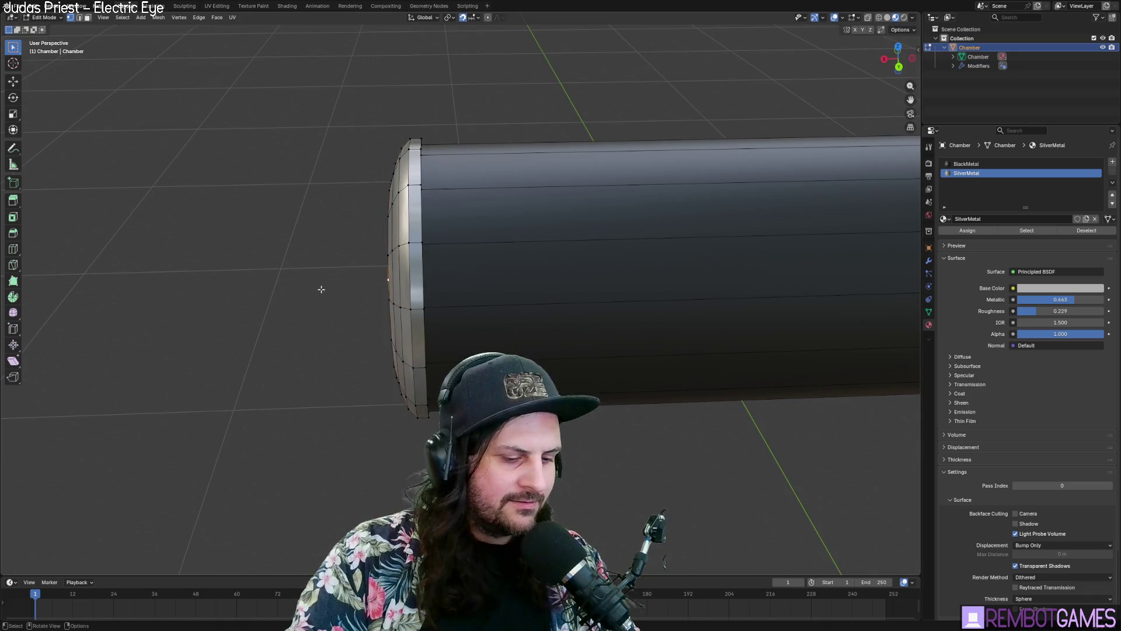
middle_click_drag(321, 290, 788, 555)
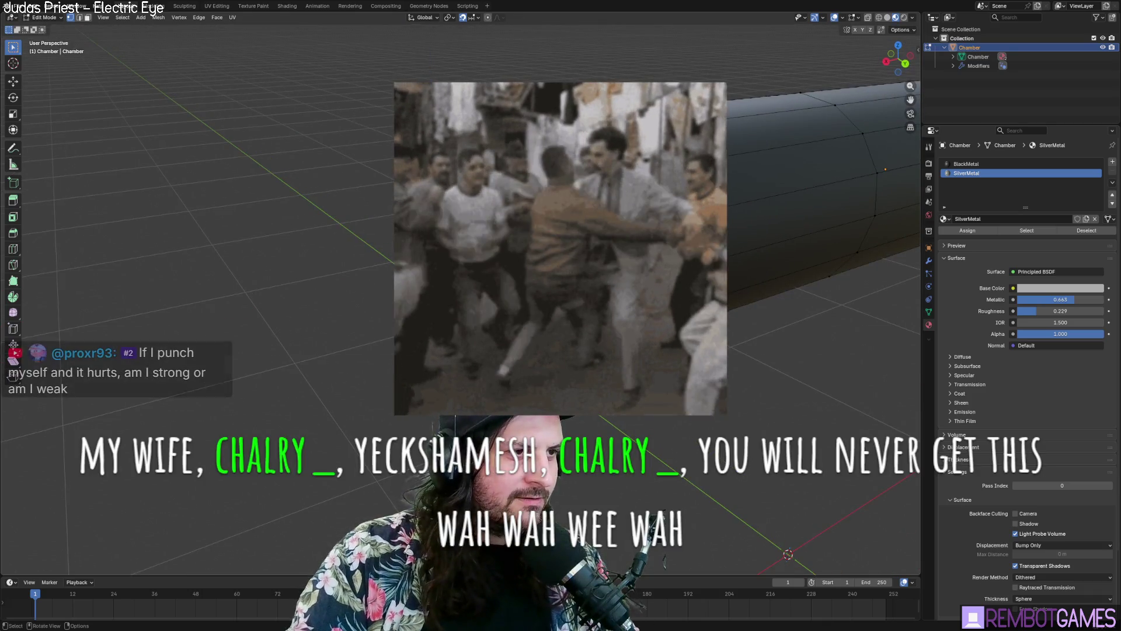
middle_click_drag(579, 290, 561, 263)
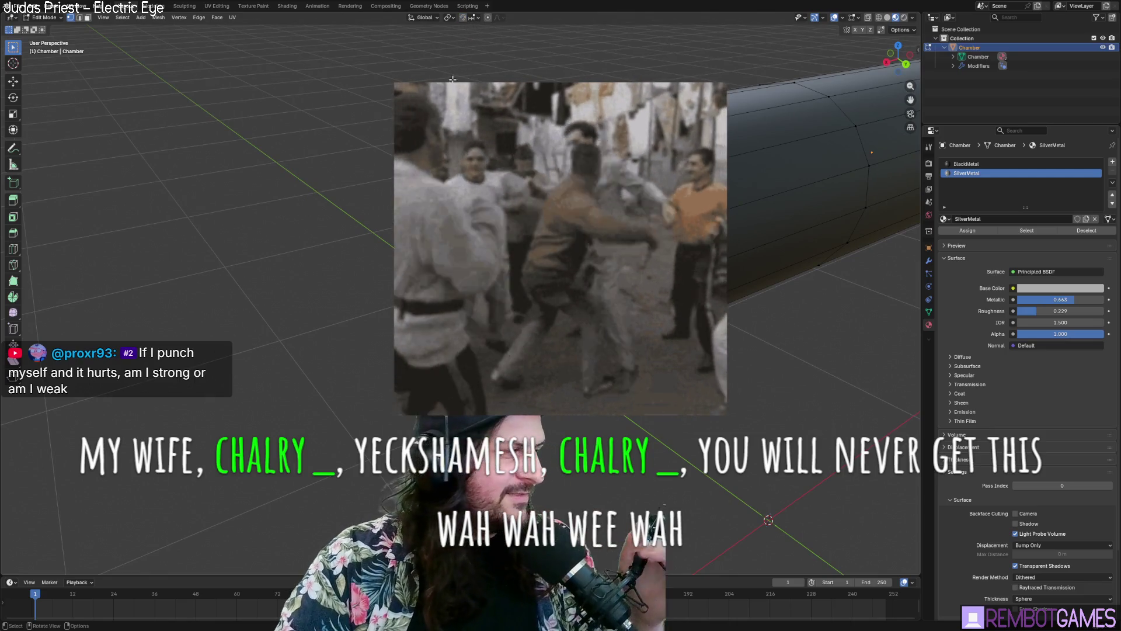
left_click(473, 18)
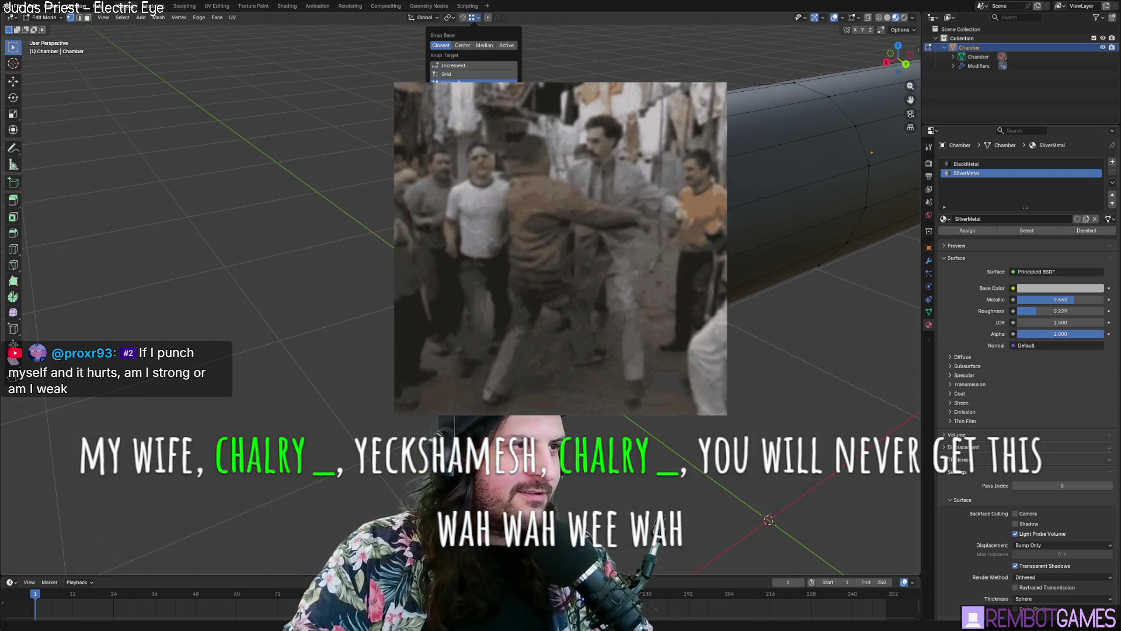
key("g")
key("x")
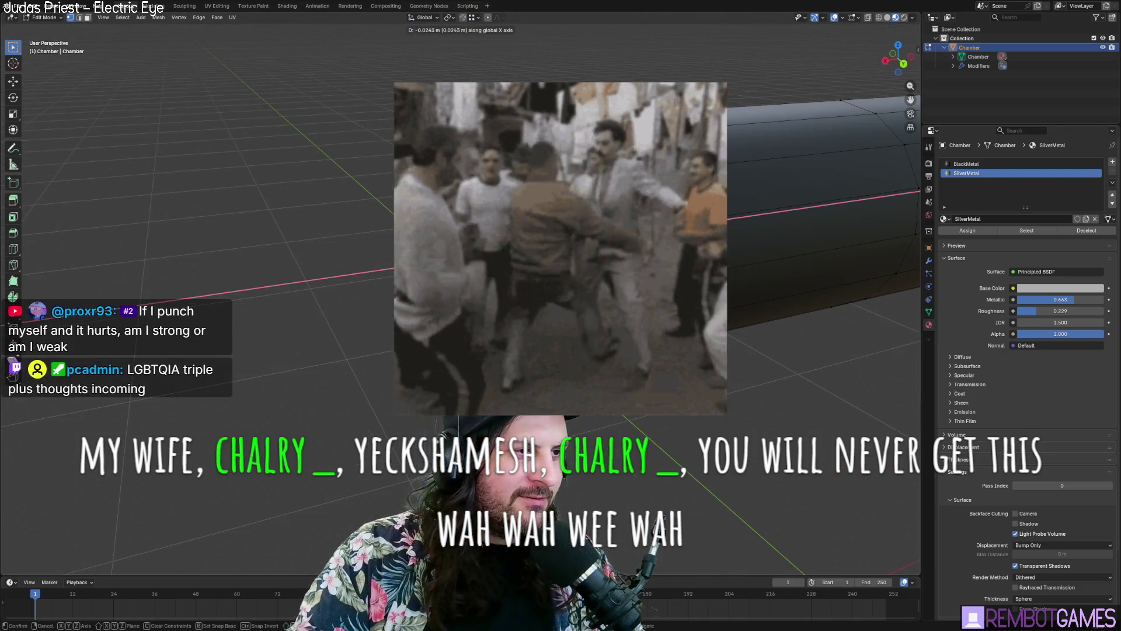
left_click(646, 339)
mouse_move(579, 289)
middle_mouse_down()
mouse_move(644, 340)
mouse_move(737, 354)
mouse_move(666, 331)
mouse_move(555, 336)
mouse_move(512, 322)
middle_mouse_up()
key("Tab")
key("Tab")
key("Tab")
key("Tab")
key("Tab")
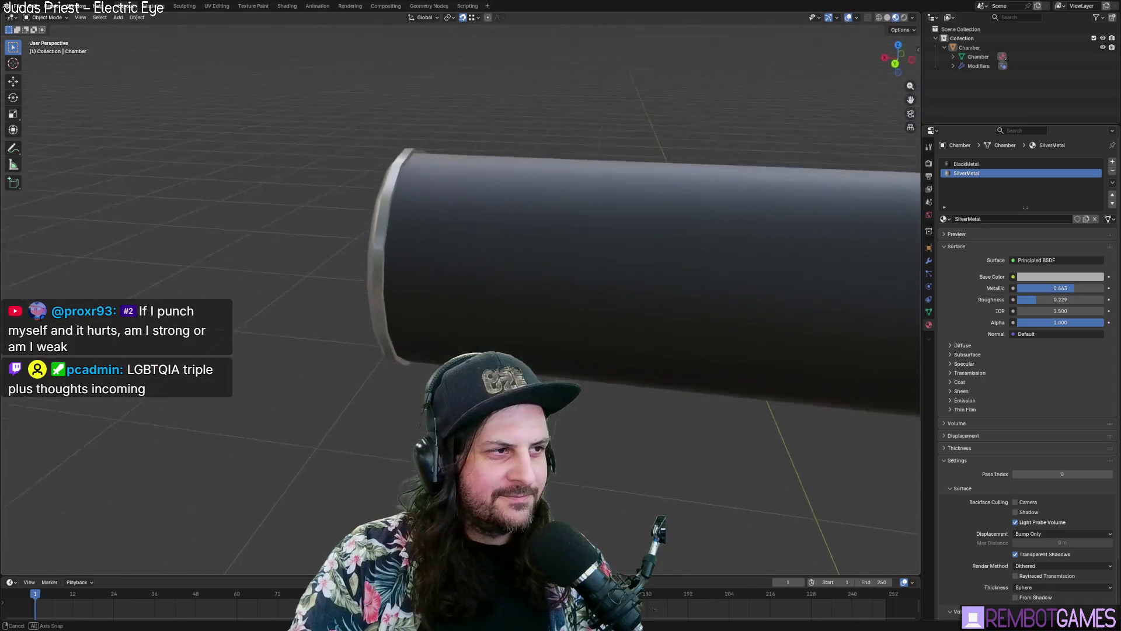
Step: In vertex select mode, grow the selection to cover the whole end cap
middle_click_drag(513, 322, 698, 350)
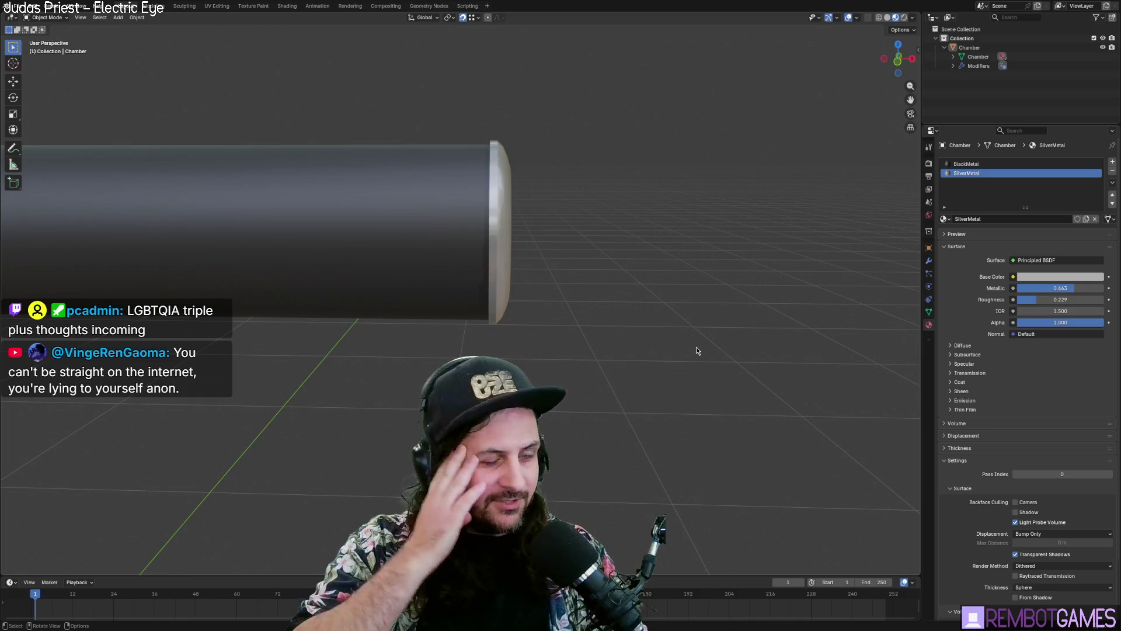
mouse_move(601, 240)
middle_mouse_down()
mouse_move(514, 258)
mouse_move(542, 235)
middle_mouse_up()
key("Tab")
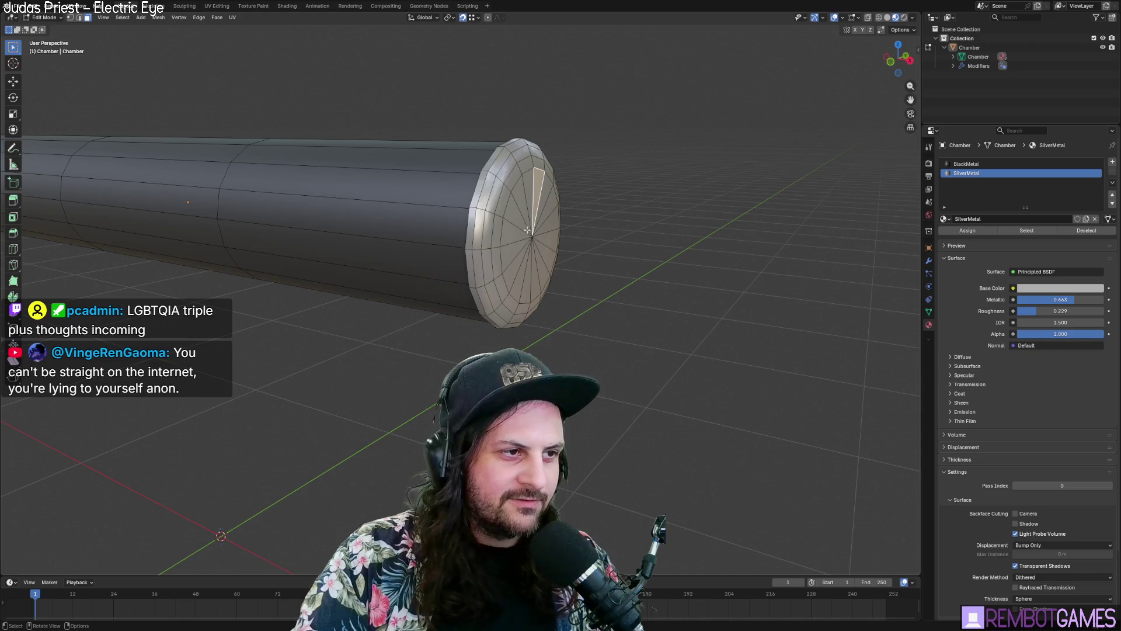
key("1")
key("ctrl+KP_Add")
key("ctrl+KP_Add")
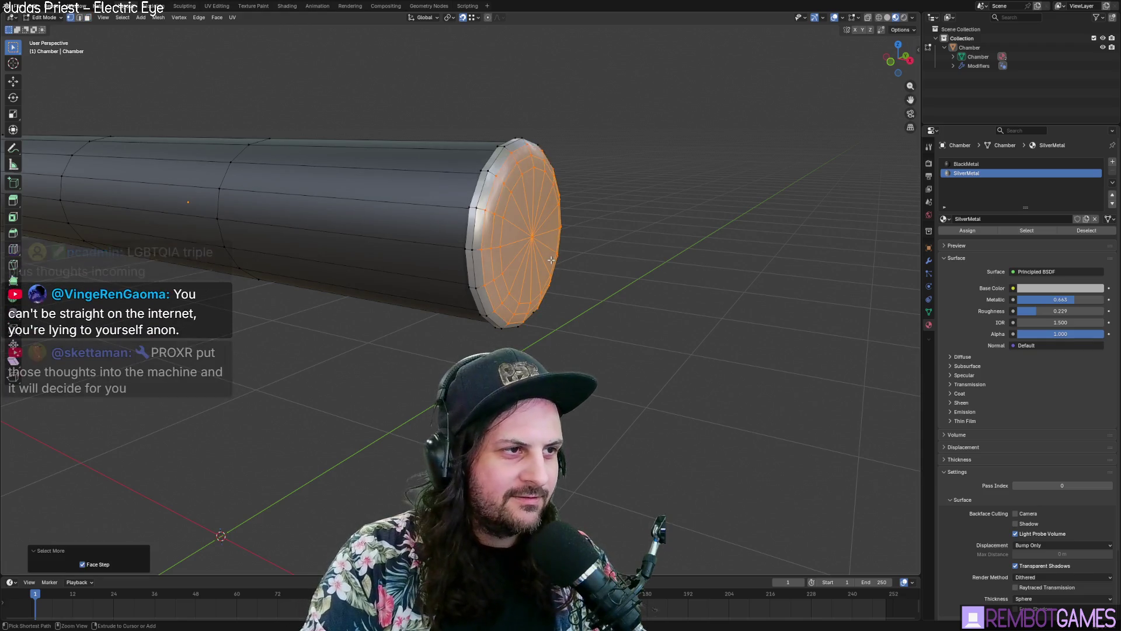
key("ctrl+KP_Add")
Step: Move the selected cap along the X axis and review the flattened disc in object mode
key("KP_4")
key("g")
key("x")
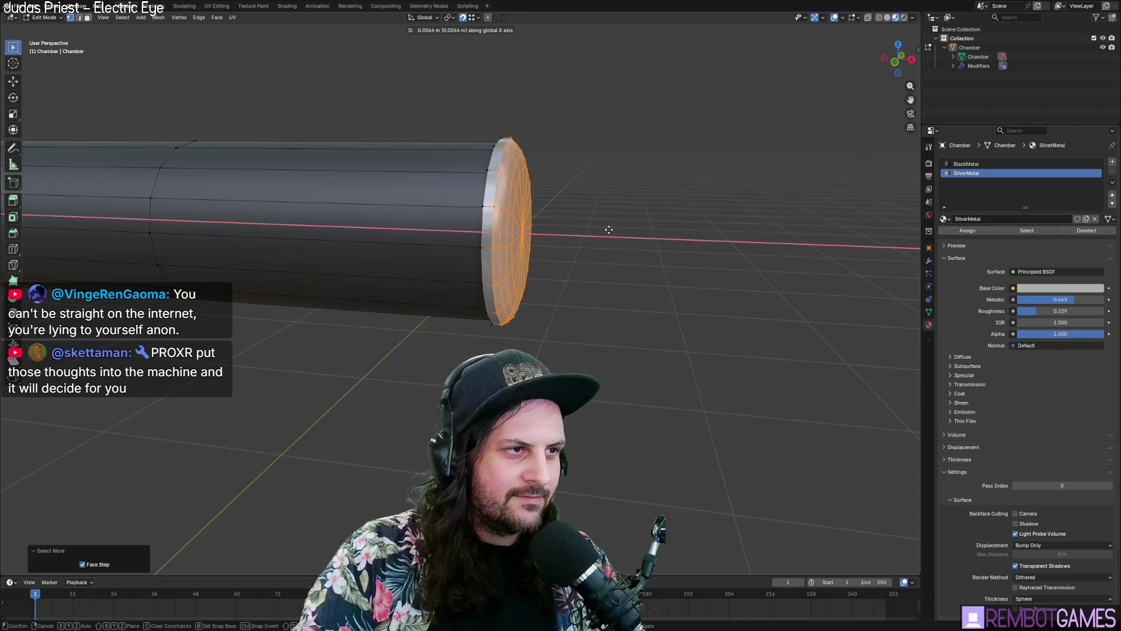
left_click(611, 231)
key("Tab")
mouse_move(638, 263)
middle_mouse_down()
mouse_move(608, 276)
mouse_move(478, 256)
mouse_move(587, 254)
mouse_move(630, 268)
middle_mouse_up()
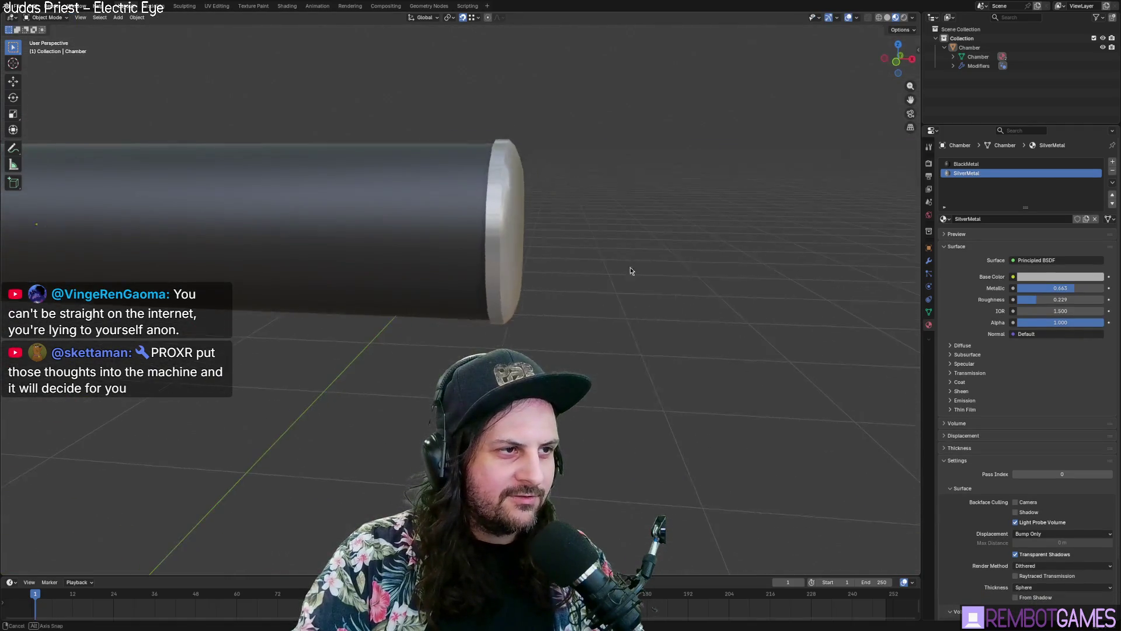
key("Tab")
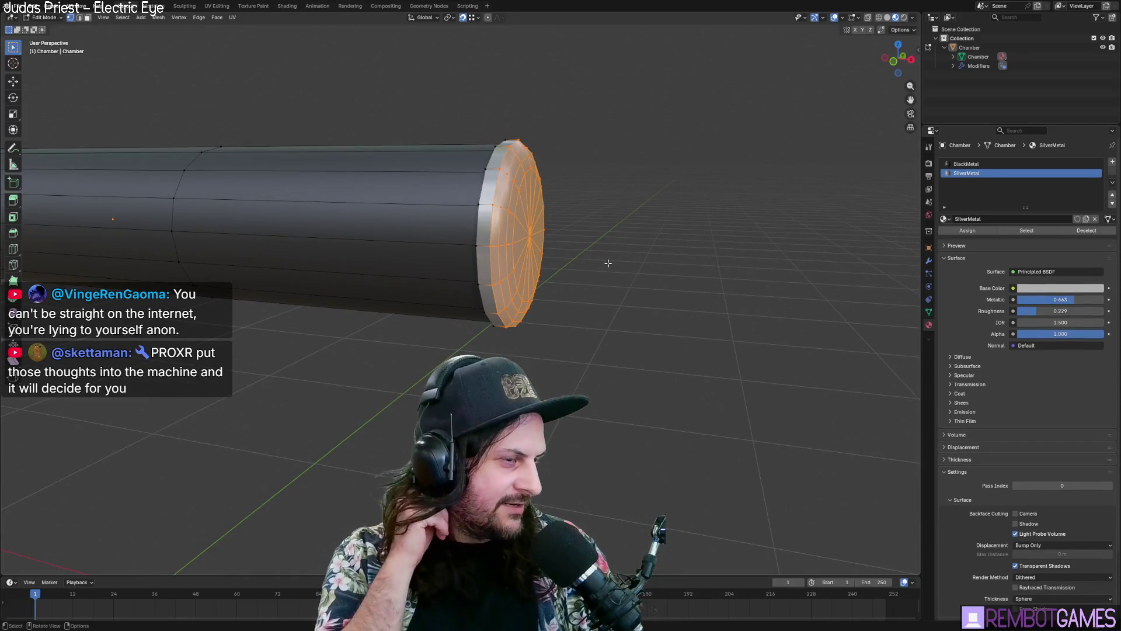
key("Tab")
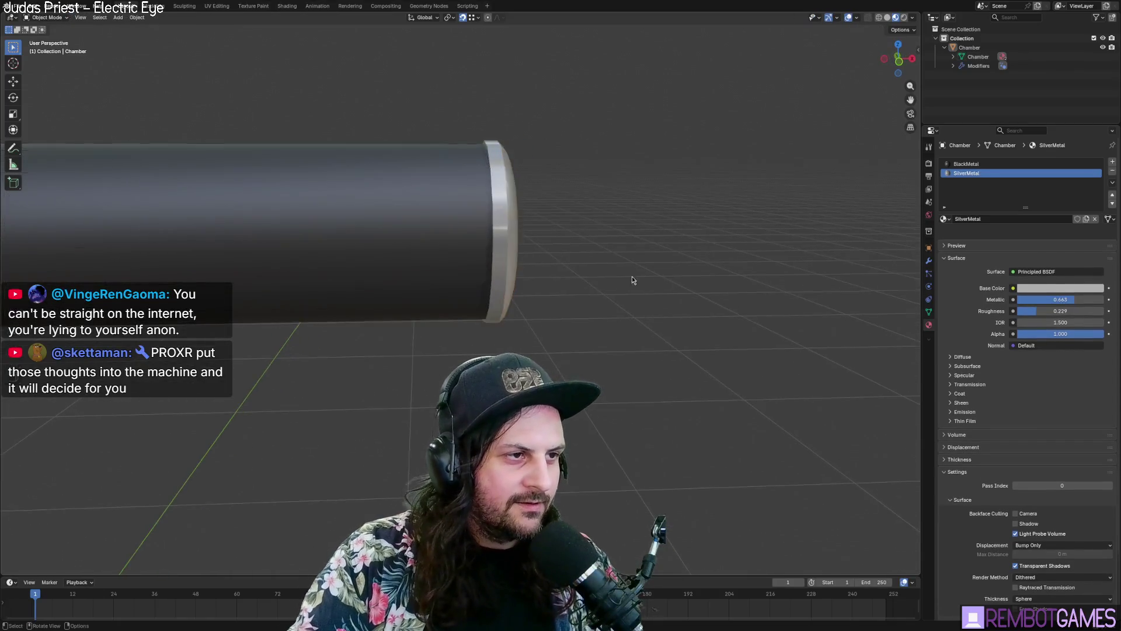
mouse_move(632, 276)
middle_mouse_down()
mouse_move(687, 275)
mouse_move(680, 293)
mouse_move(573, 273)
mouse_move(507, 294)
mouse_move(560, 280)
mouse_move(542, 296)
mouse_move(555, 289)
mouse_move(516, 287)
mouse_move(525, 289)
middle_mouse_up()
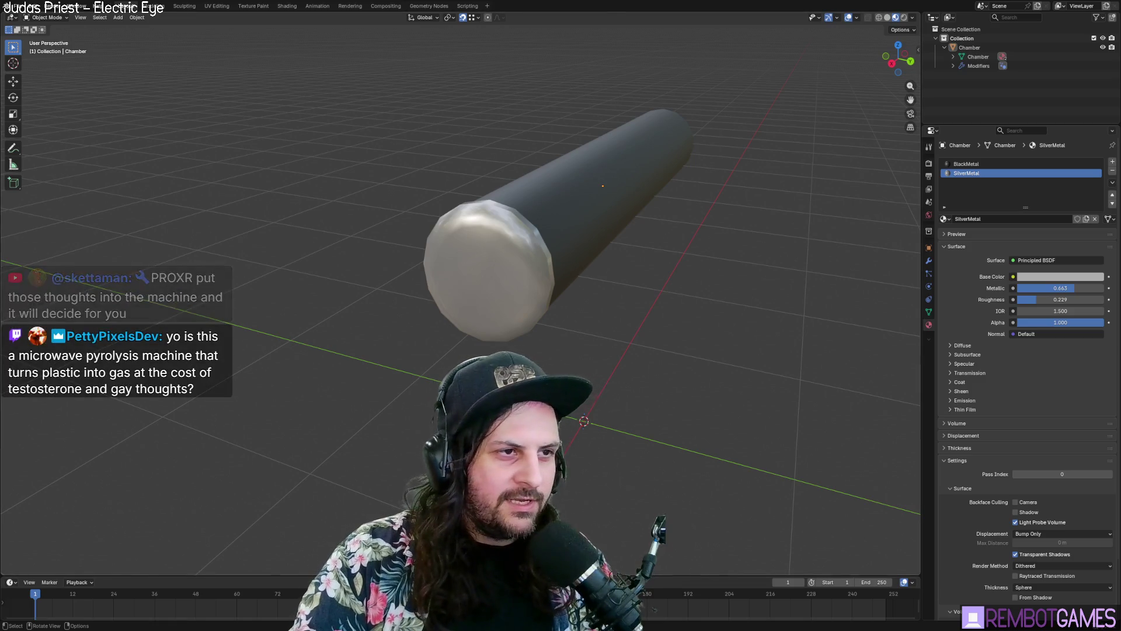
mouse_move(525, 290)
middle_mouse_down()
mouse_move(453, 257)
mouse_move(415, 284)
middle_mouse_up()
scroll(414, 284, "down", 2)
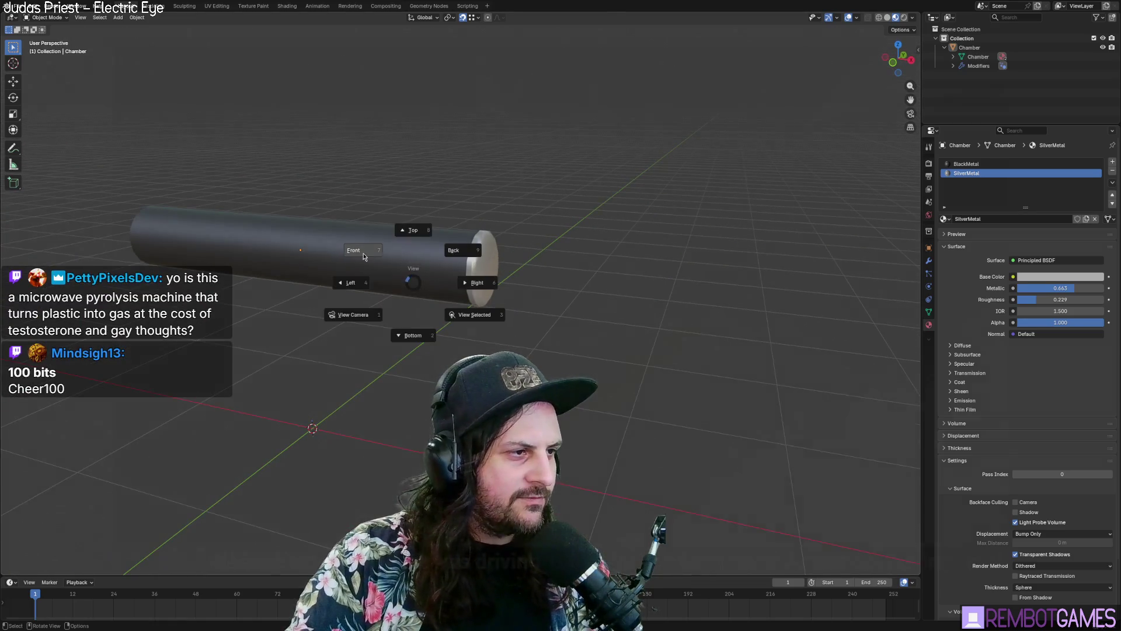
left_click(364, 256)
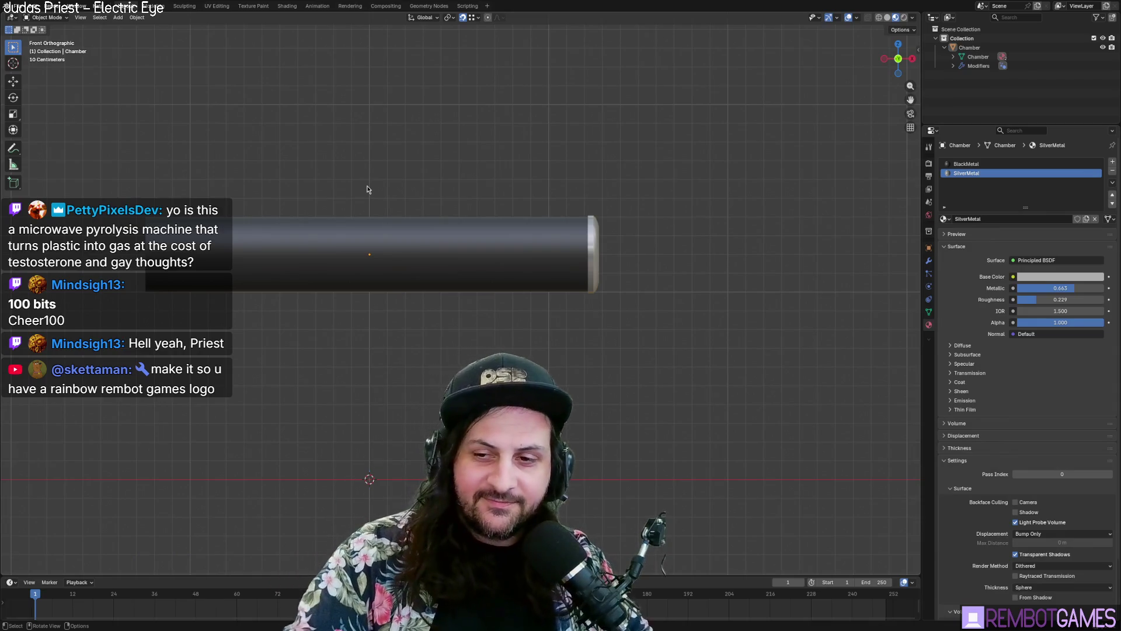
mouse_move(367, 189)
middle_mouse_down("shift")
mouse_move(481, 253)
mouse_move(491, 298)
middle_mouse_up("shift")
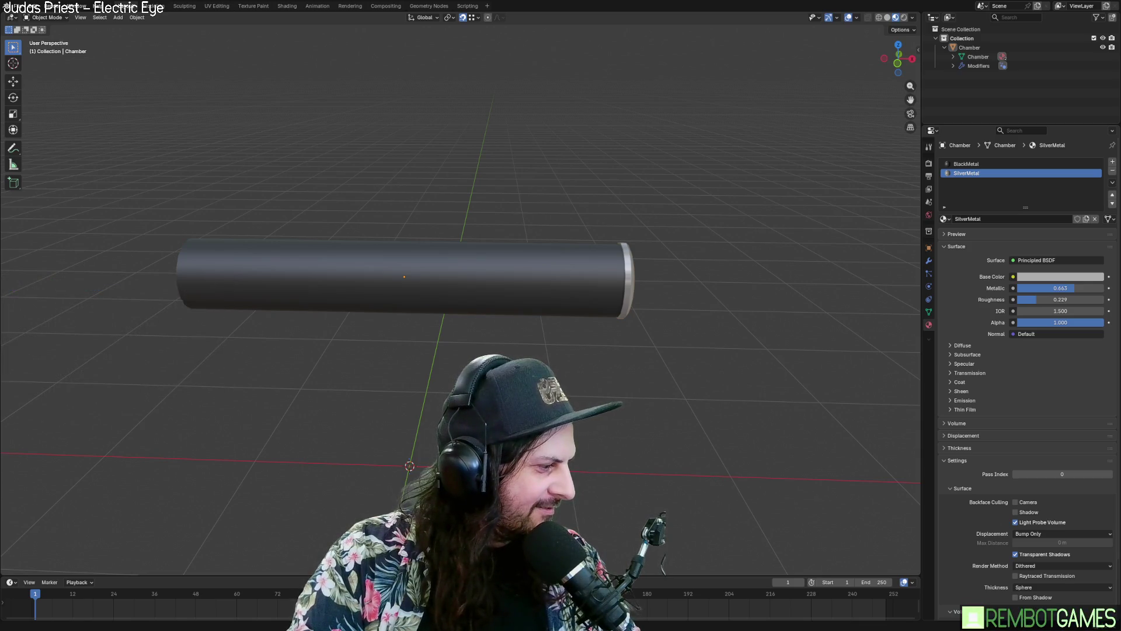
middle_click_drag(421, 154, 368, 143)
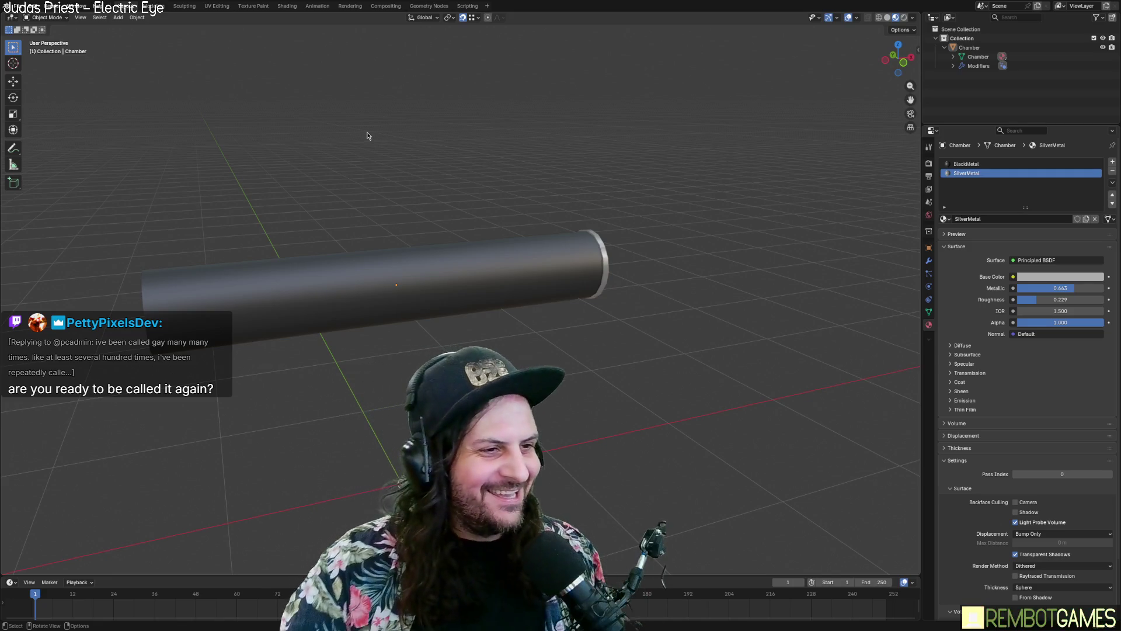
mouse_move(368, 135)
middle_mouse_down()
mouse_move(399, 183)
mouse_move(342, 187)
mouse_move(388, 195)
mouse_move(442, 237)
middle_mouse_up()
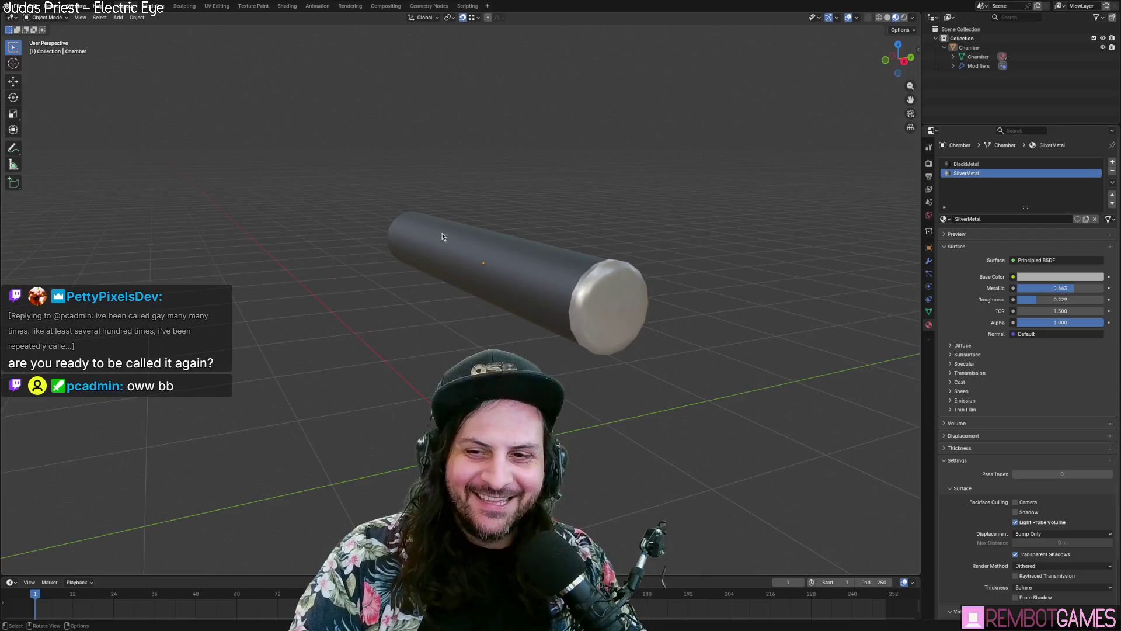
Step: Set BlackMetal Roughness to 1.000 and Metallic to 0.534, then orbit to judge the finish
left_click(465, 274)
left_click(608, 250)
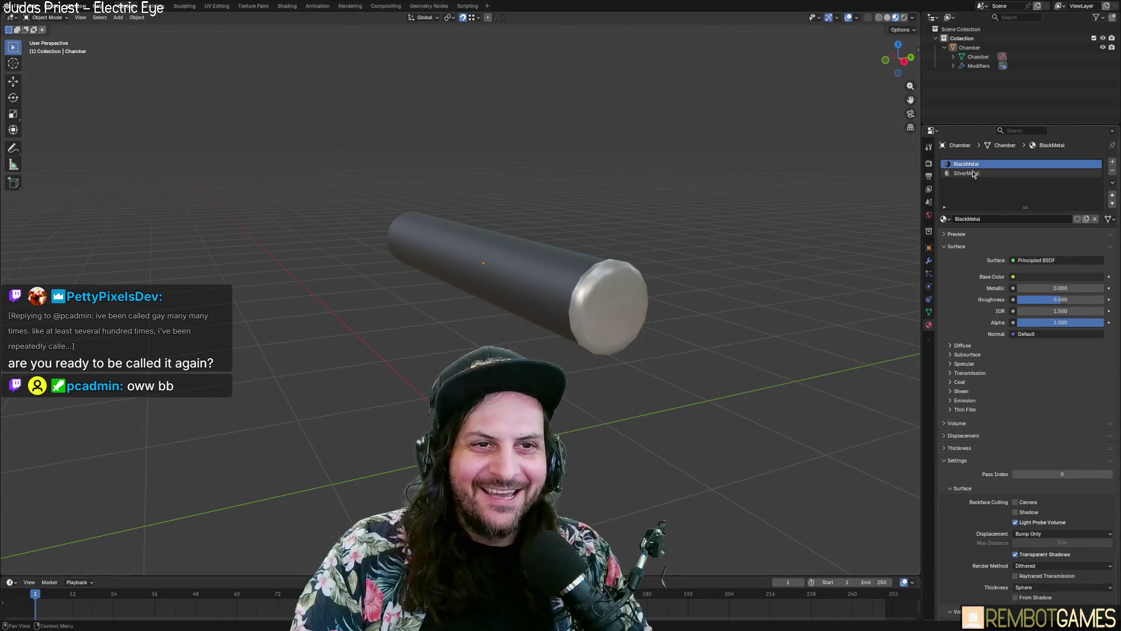
mouse_move(1042, 302)
left_mouse_down()
mouse_move(981, 302)
mouse_move(1107, 299)
left_mouse_up()
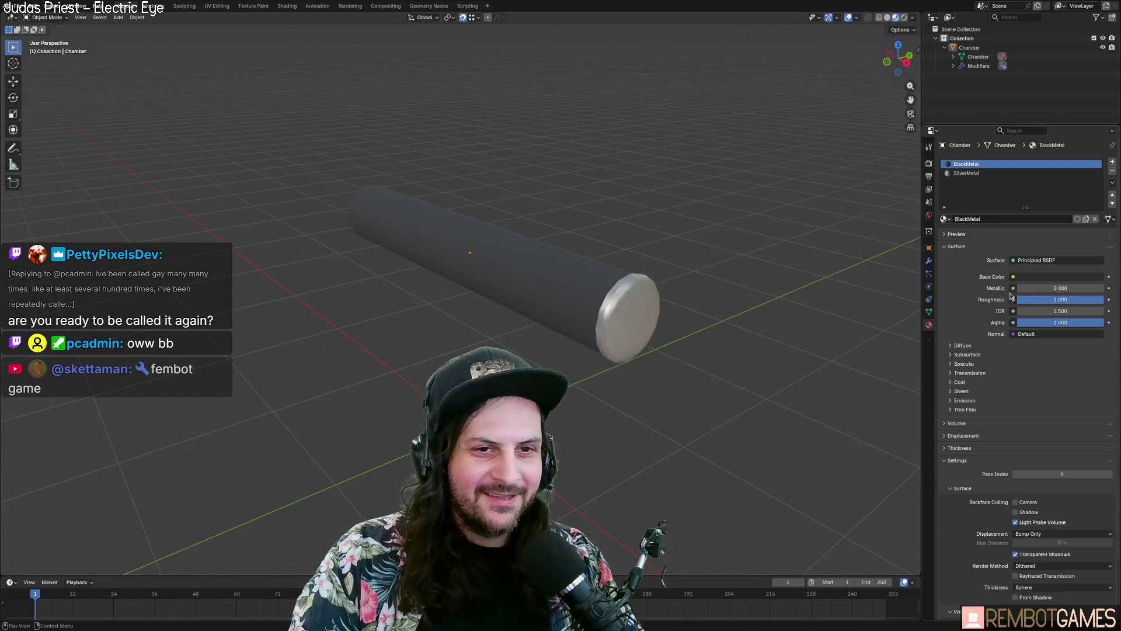
left_click_drag(1025, 288, 1068, 287)
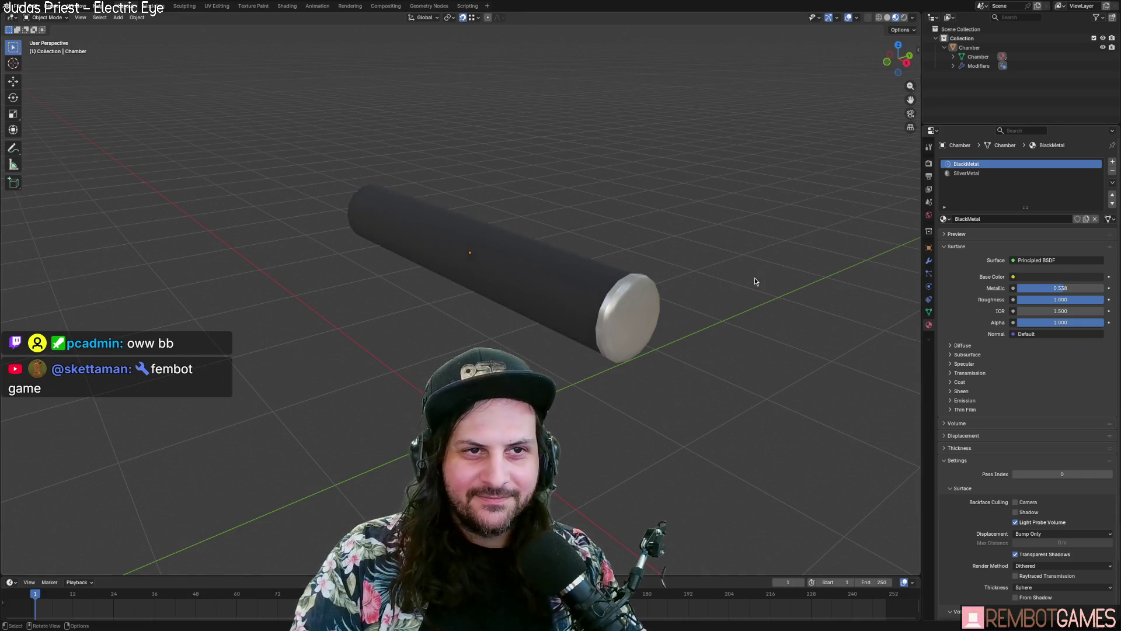
middle_click_drag(726, 238, 540, 258)
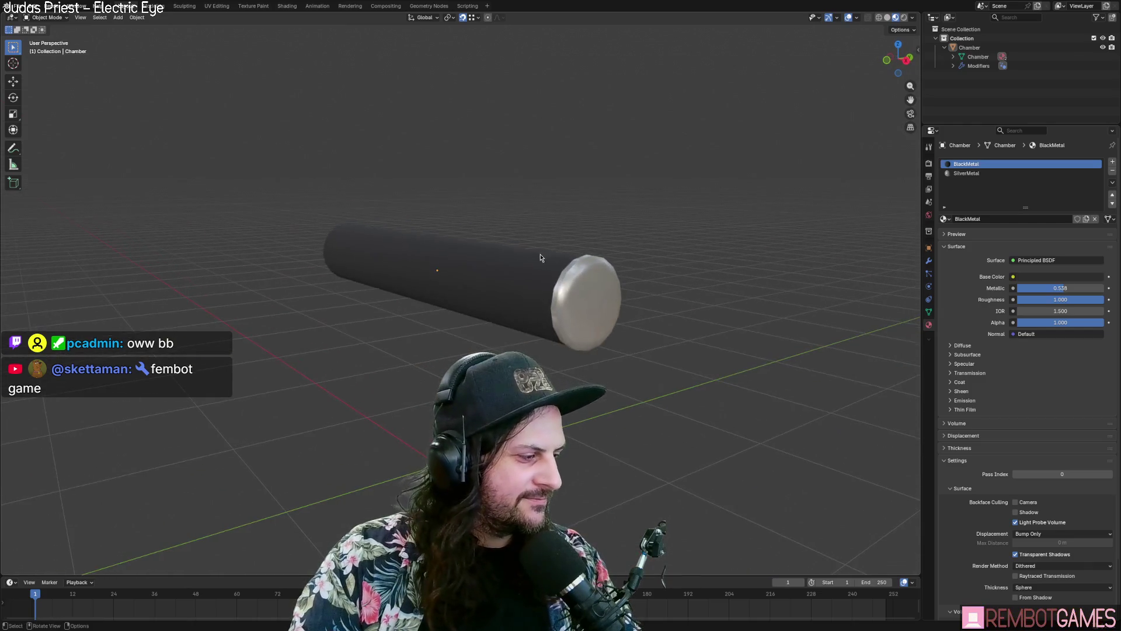
mouse_move(540, 258)
middle_mouse_down()
mouse_move(608, 250)
mouse_move(648, 213)
mouse_move(635, 217)
middle_mouse_up()
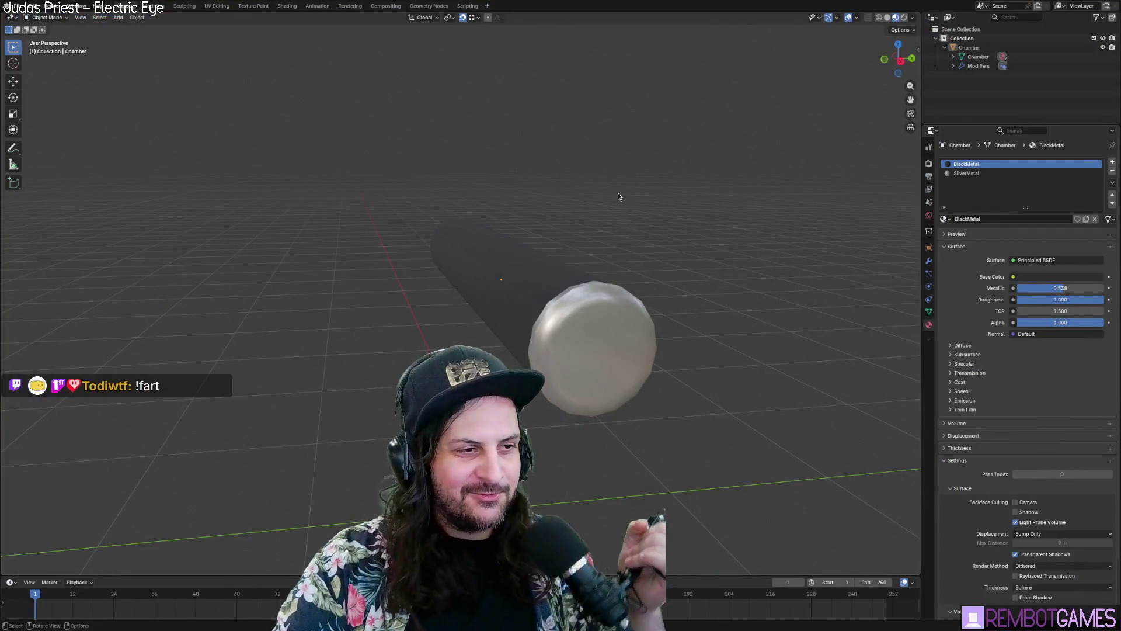
middle_click_drag(618, 193, 635, 210)
mouse_move(644, 207)
middle_mouse_down()
mouse_move(634, 207)
mouse_move(635, 252)
mouse_move(647, 239)
mouse_move(654, 252)
middle_mouse_up()
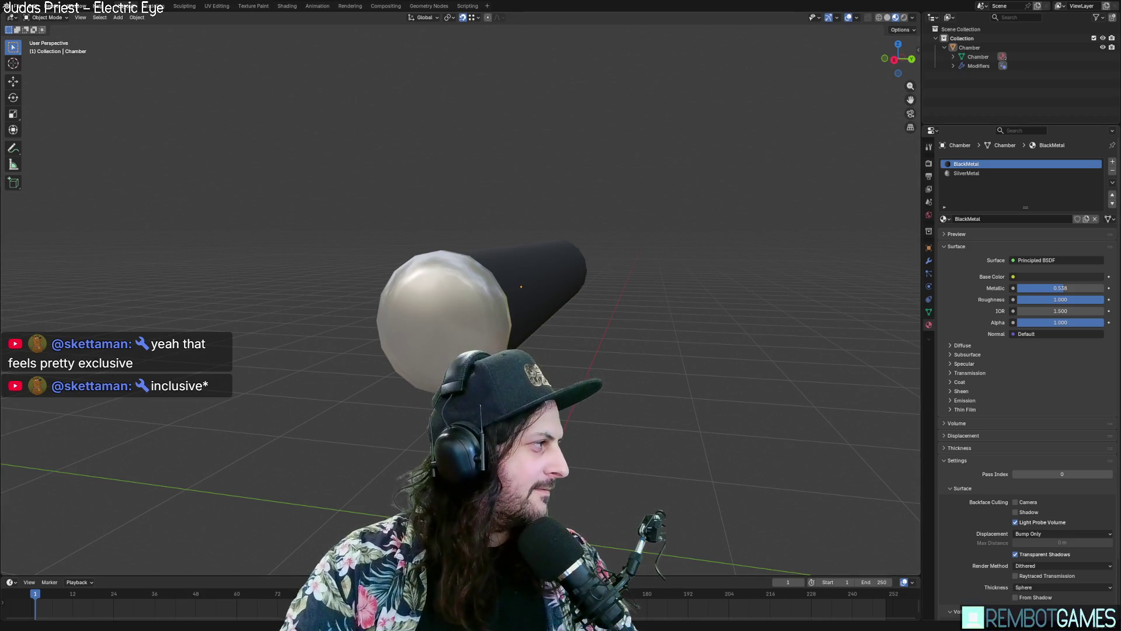
mouse_move(460, 289)
middle_mouse_down()
mouse_move(491, 298)
mouse_move(535, 352)
mouse_move(483, 330)
mouse_move(465, 343)
mouse_move(405, 340)
mouse_move(428, 347)
mouse_move(403, 355)
middle_mouse_up()
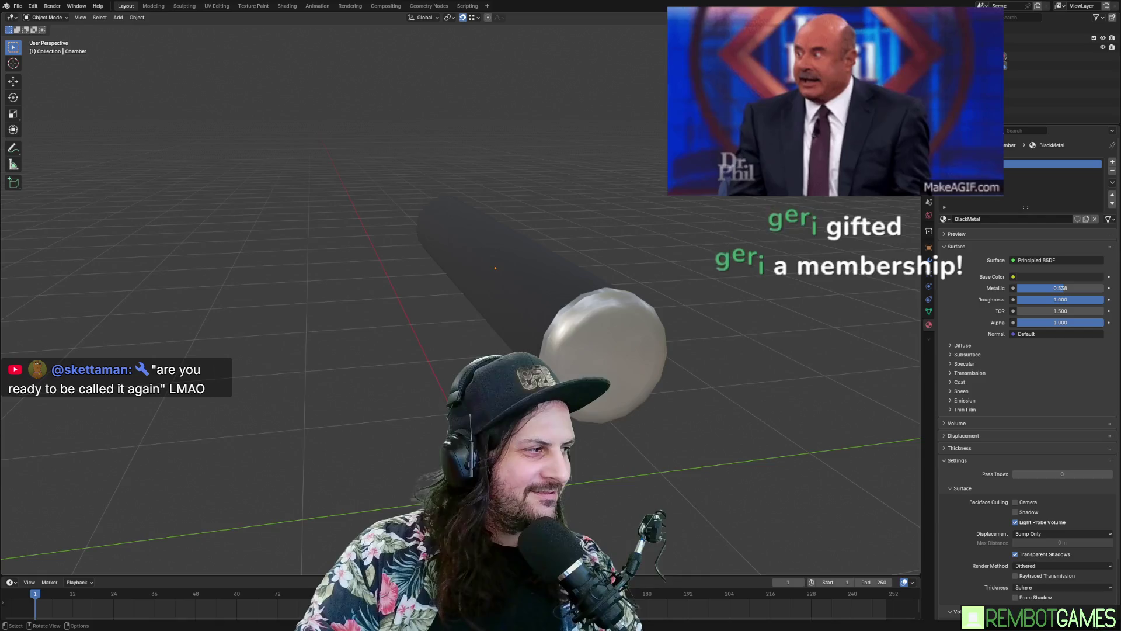
mouse_move(693, 272)
middle_mouse_down()
mouse_move(729, 268)
mouse_move(739, 299)
middle_mouse_up()
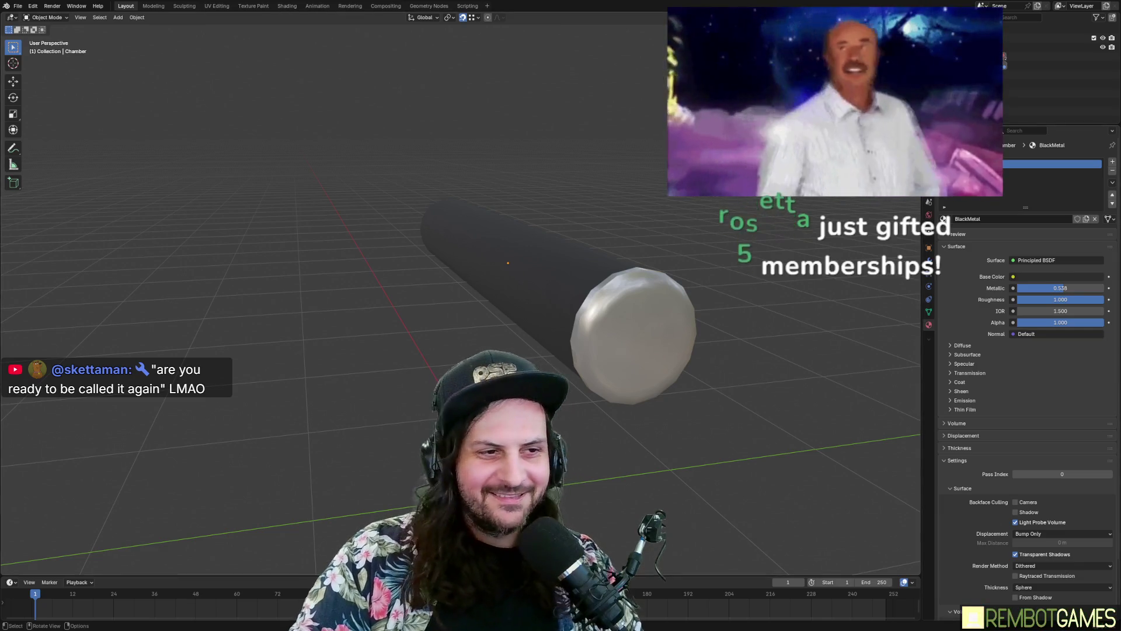
mouse_move(754, 324)
middle_mouse_down()
mouse_move(764, 336)
mouse_move(635, 260)
middle_mouse_up()
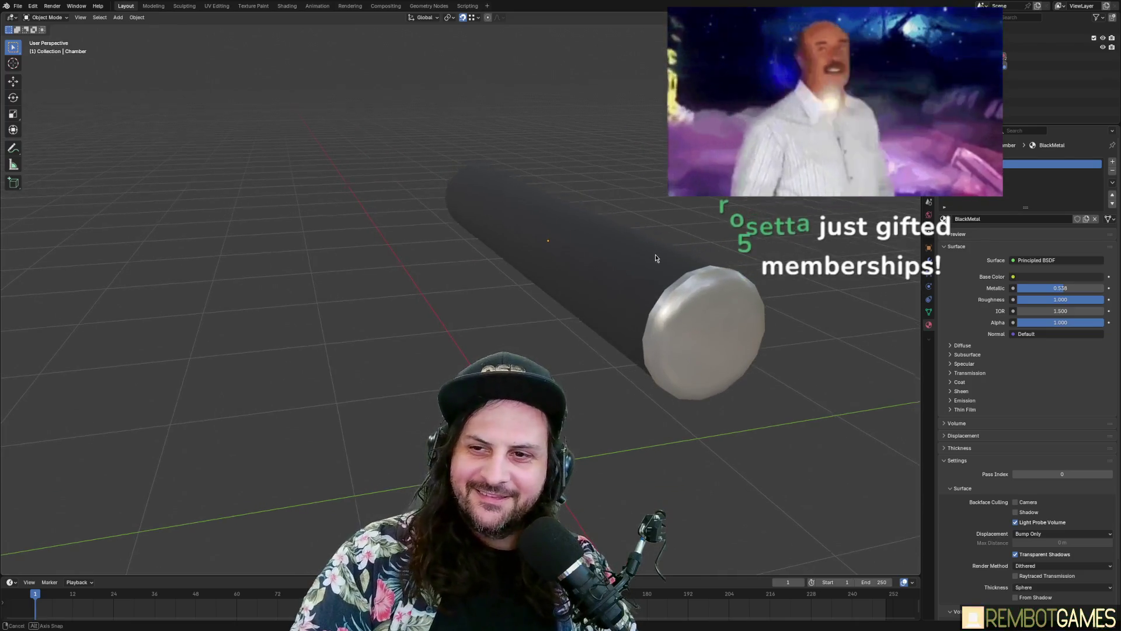
middle_click_drag(634, 261, 659, 229)
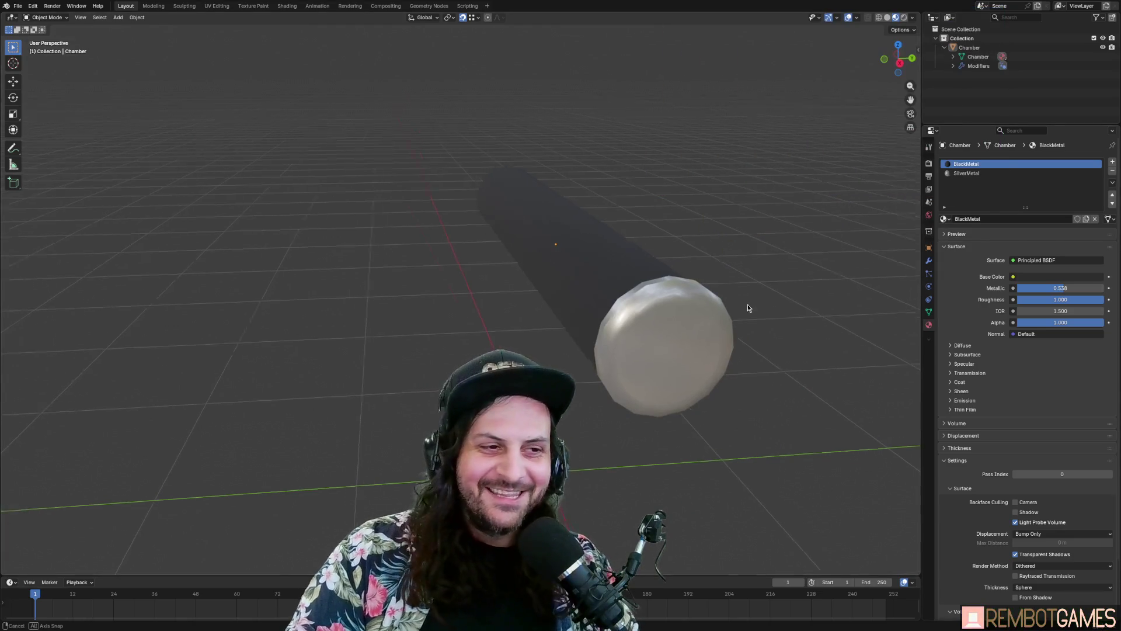
middle_click_drag(747, 304, 725, 306)
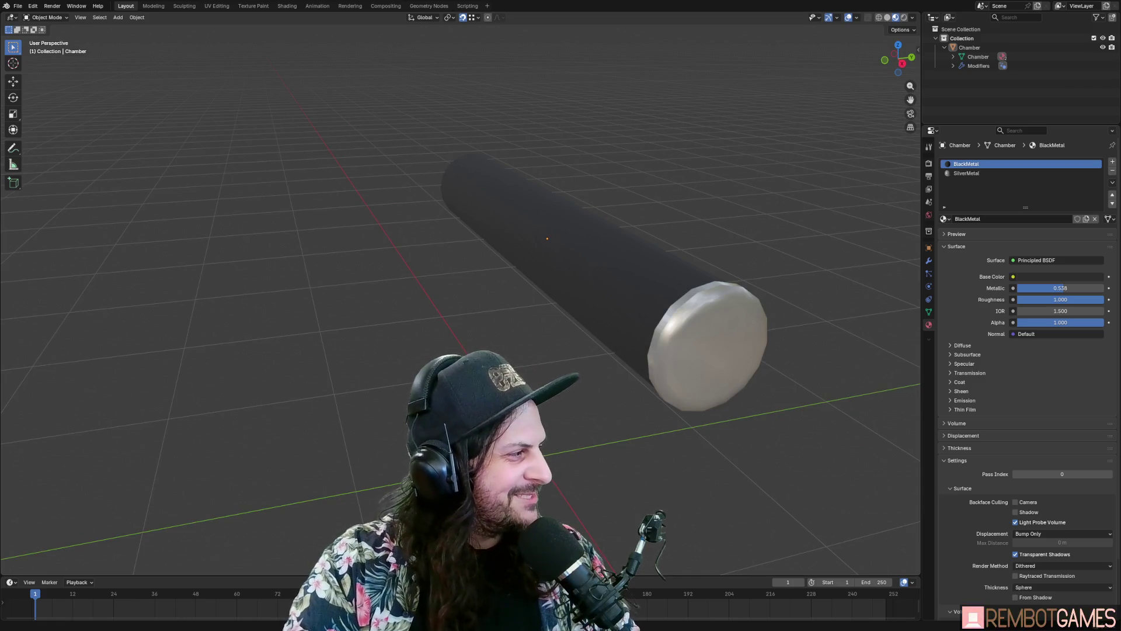
middle_click_drag(517, 224, 483, 227)
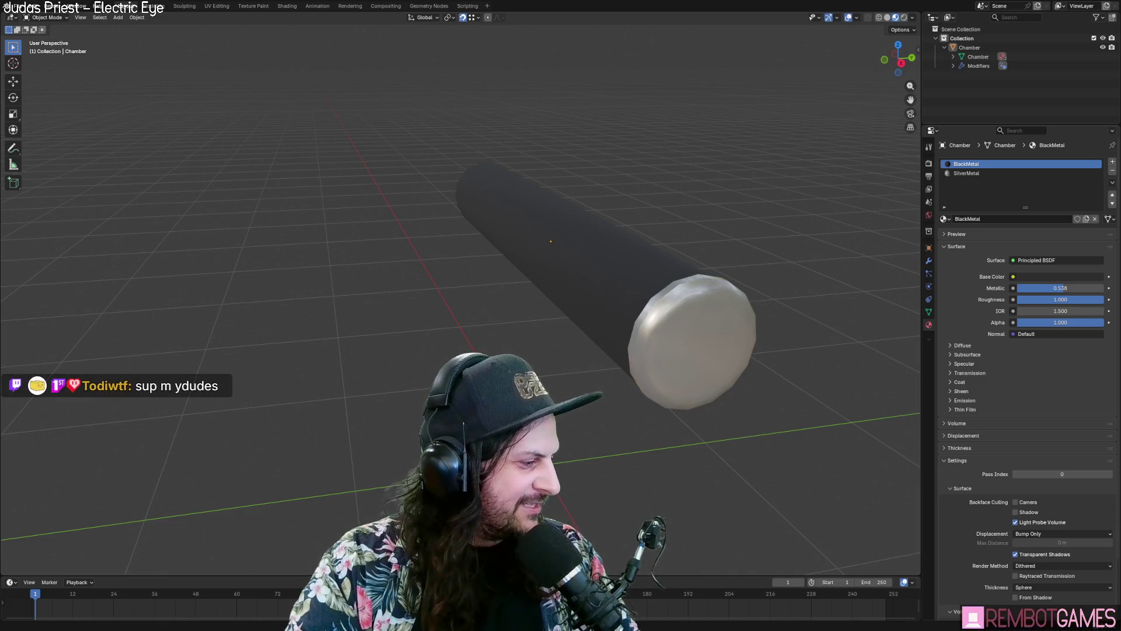
mouse_move(505, 289)
middle_mouse_down()
mouse_move(439, 330)
mouse_move(591, 360)
middle_mouse_up()
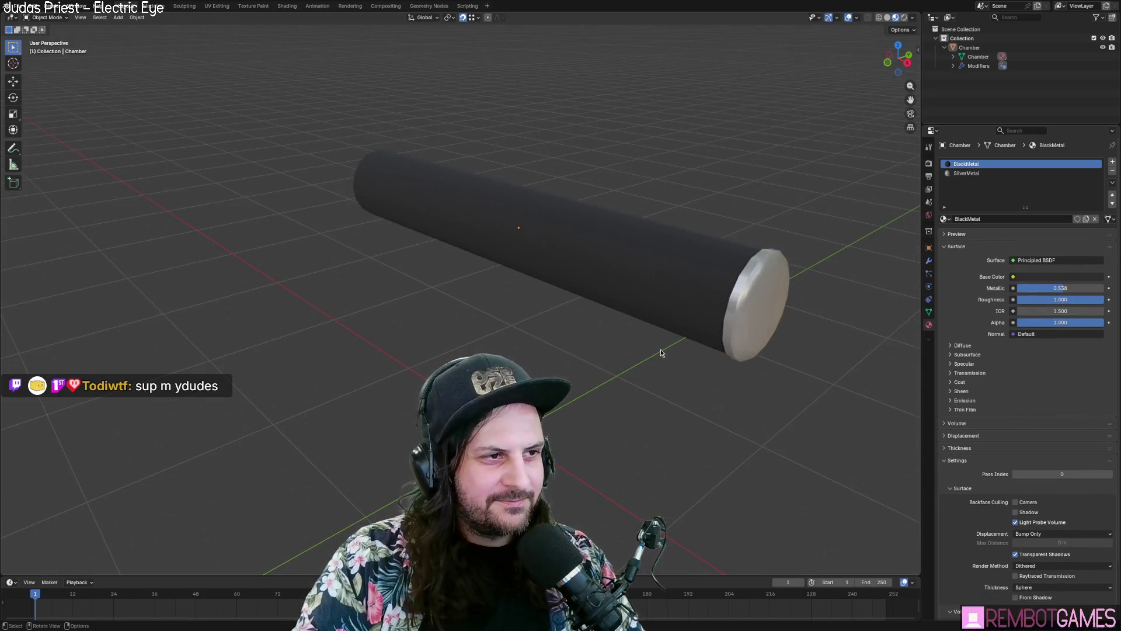
middle_click_drag(661, 354, 599, 331)
key("grave")
left_click(538, 302)
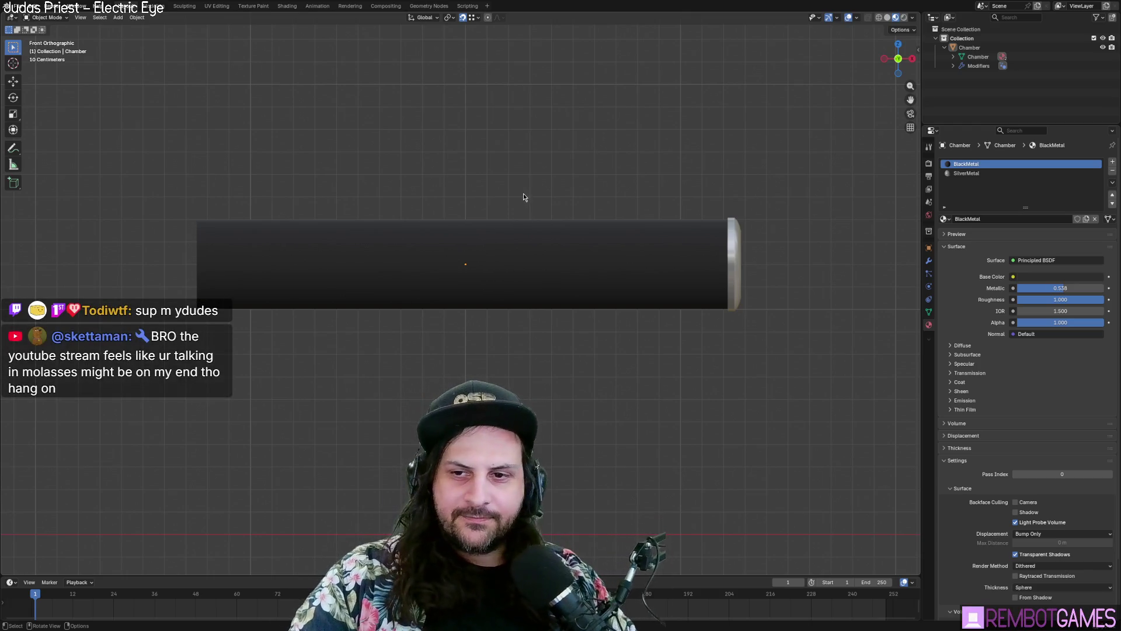
middle_click_drag(523, 201, 535, 256)
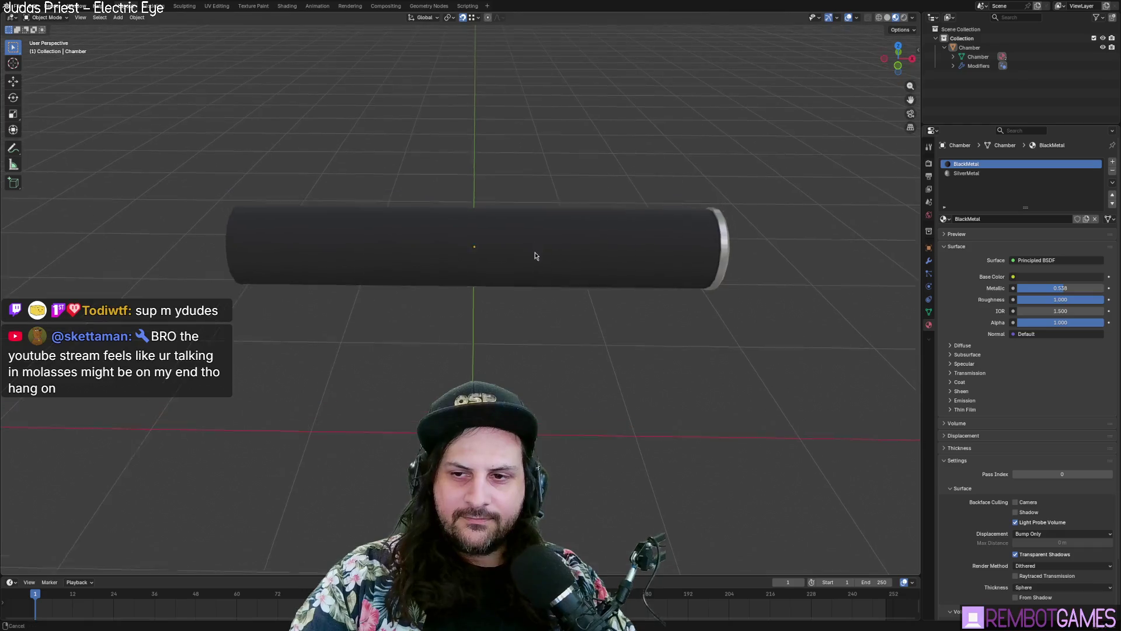
scroll(539, 260, "down", 1)
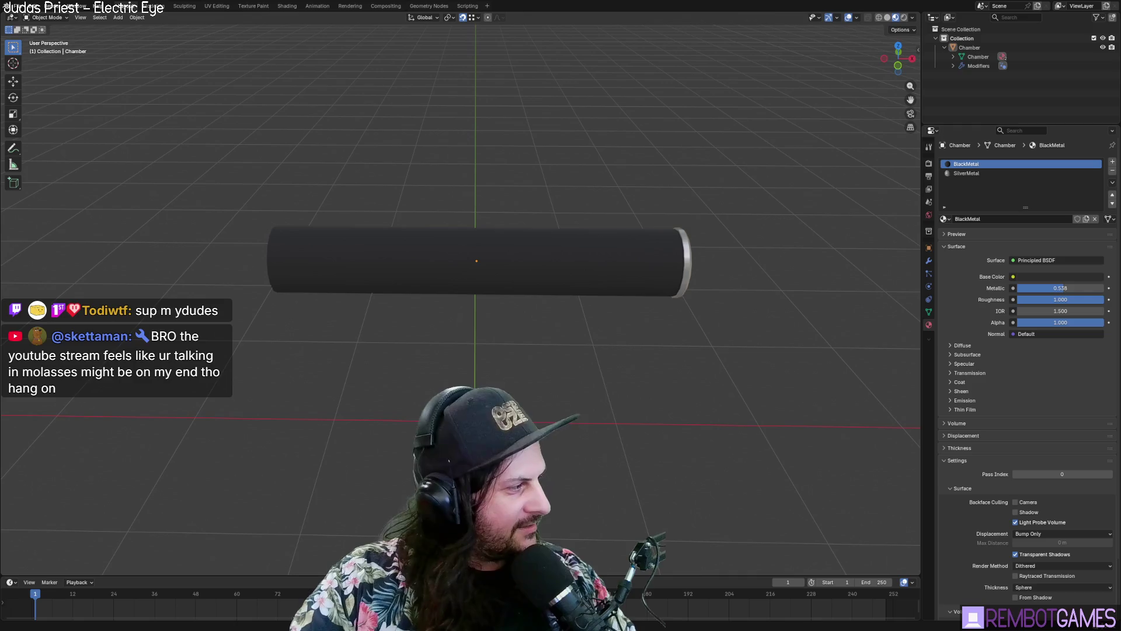
middle_click_drag(456, 229, 418, 220)
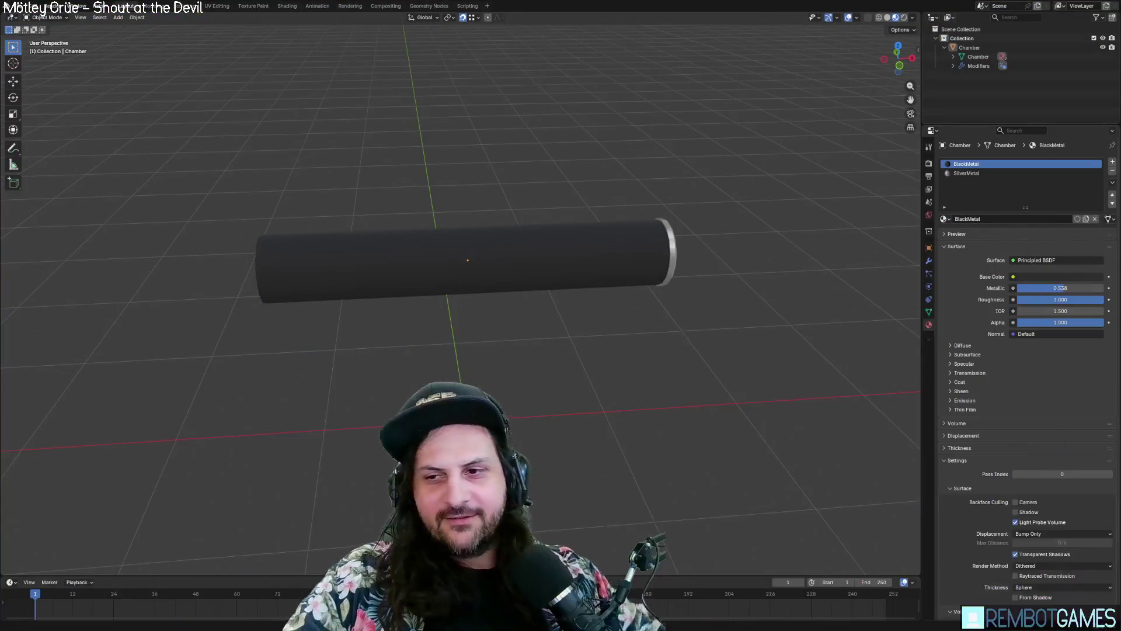
middle_click_drag(631, 350, 773, 260)
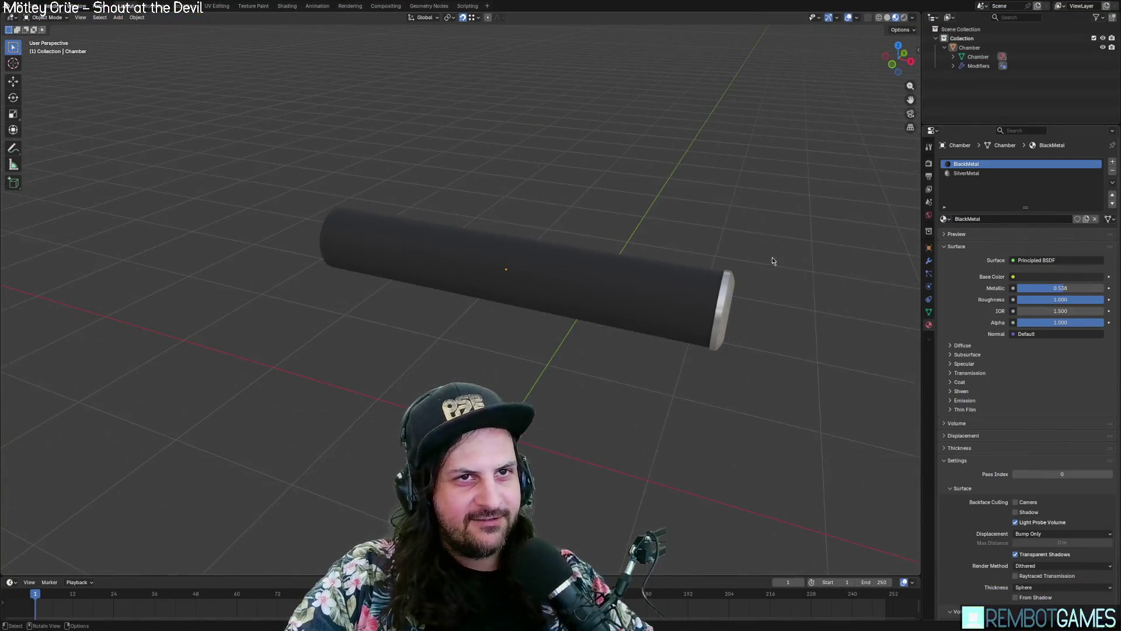
Step: Add a new cylinder to the Chamber mesh with 14 vertices, 0.2 m radius and 2.5 m depth
left_click(964, 45)
middle_click_drag(430, 103, 198, 81)
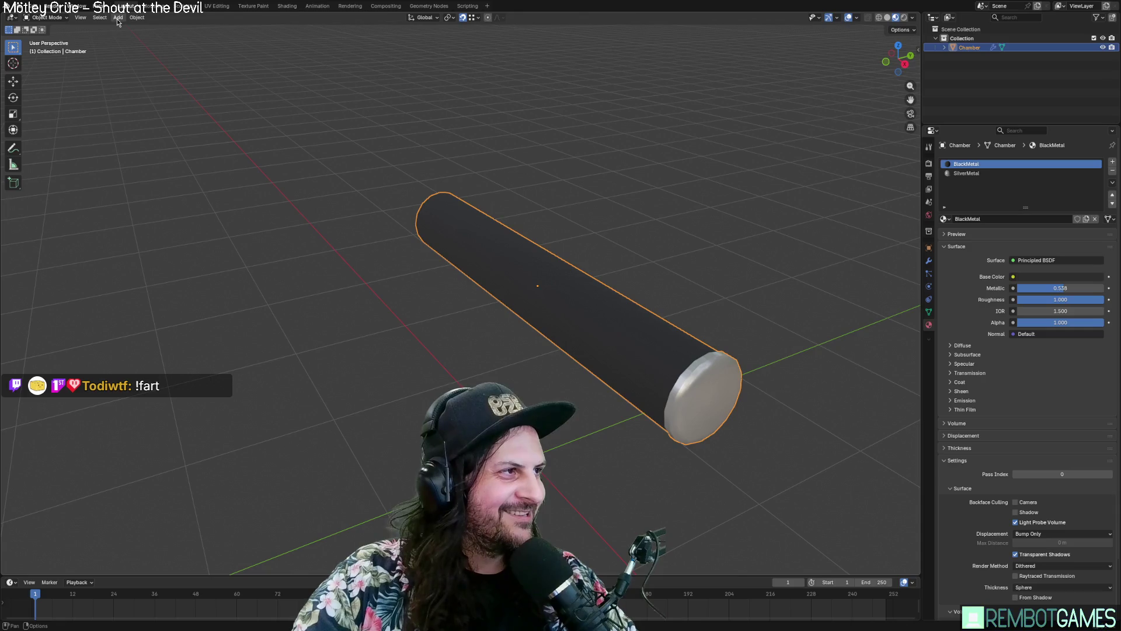
key("Tab")
left_click(141, 18)
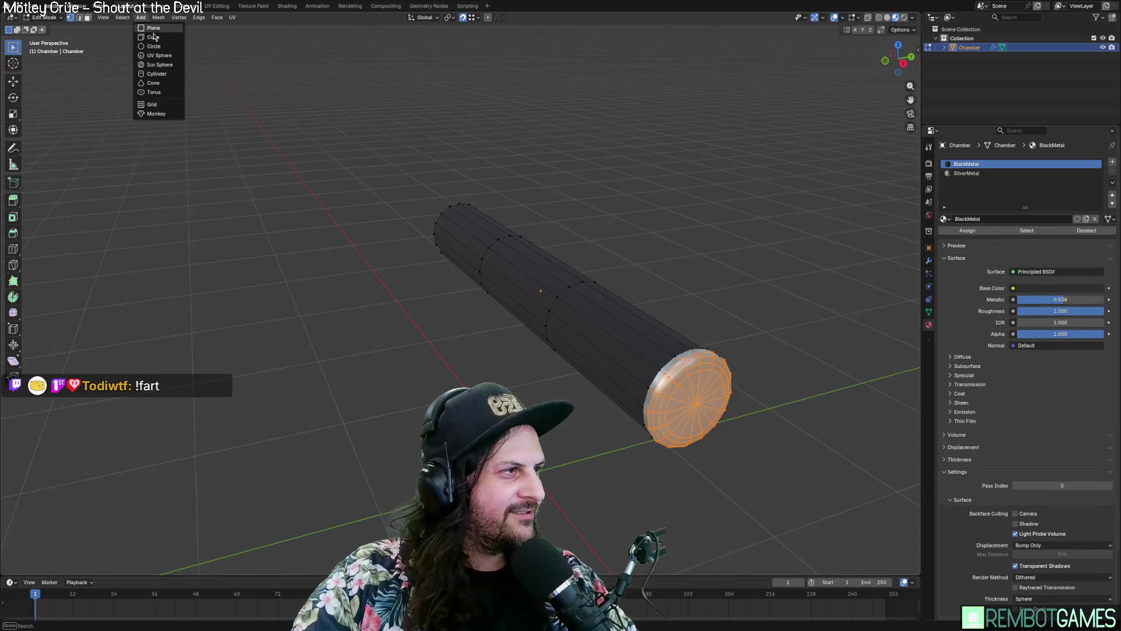
left_click(165, 77)
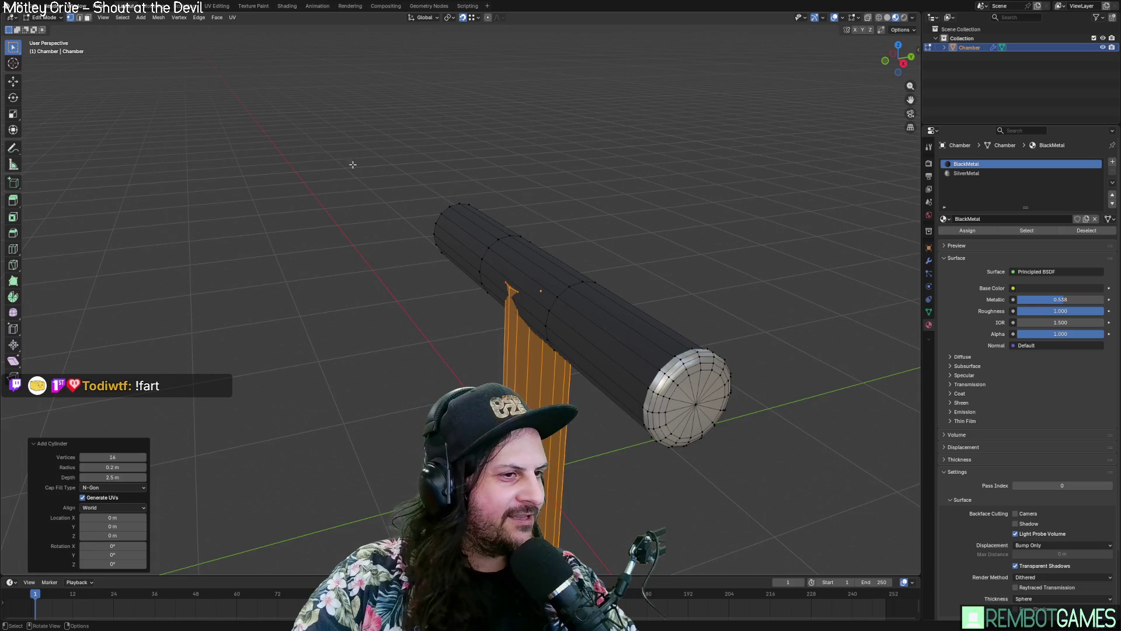